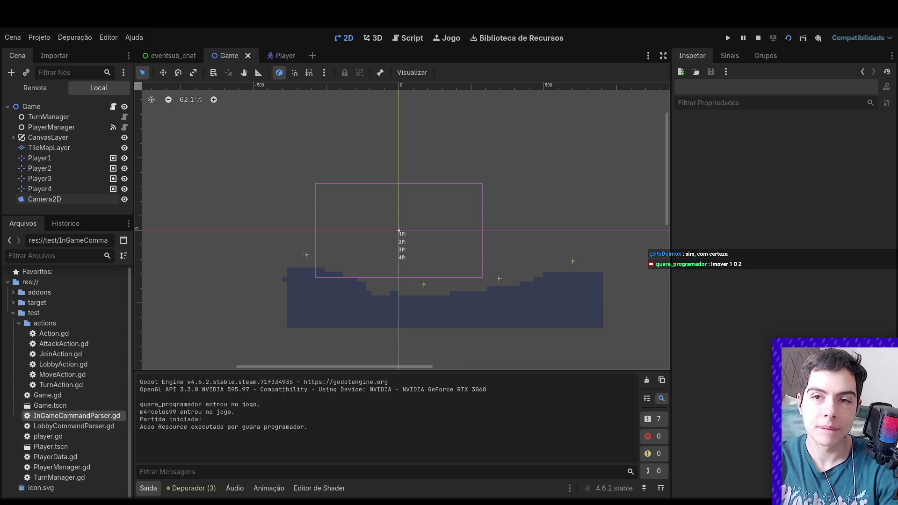
- Stop the running game, switch to the Player scene, and collapse the actions and test folders
click(759, 38)
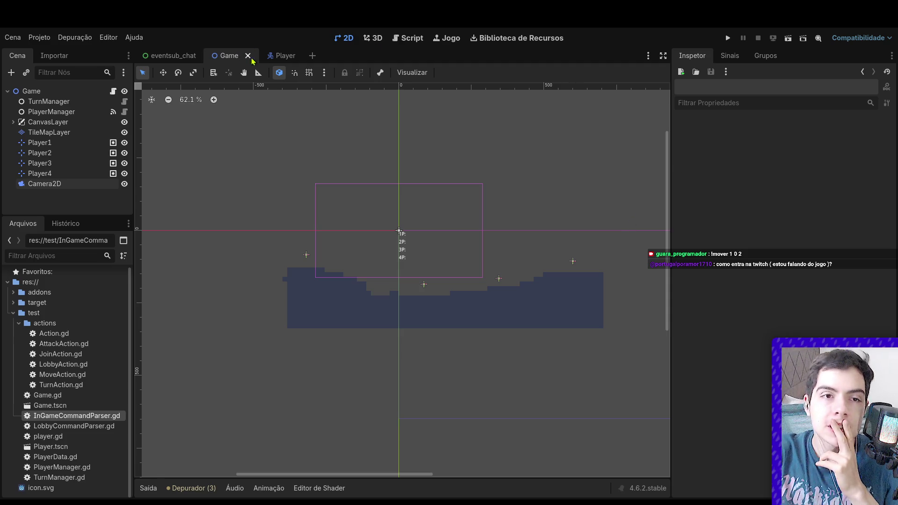
click(270, 60)
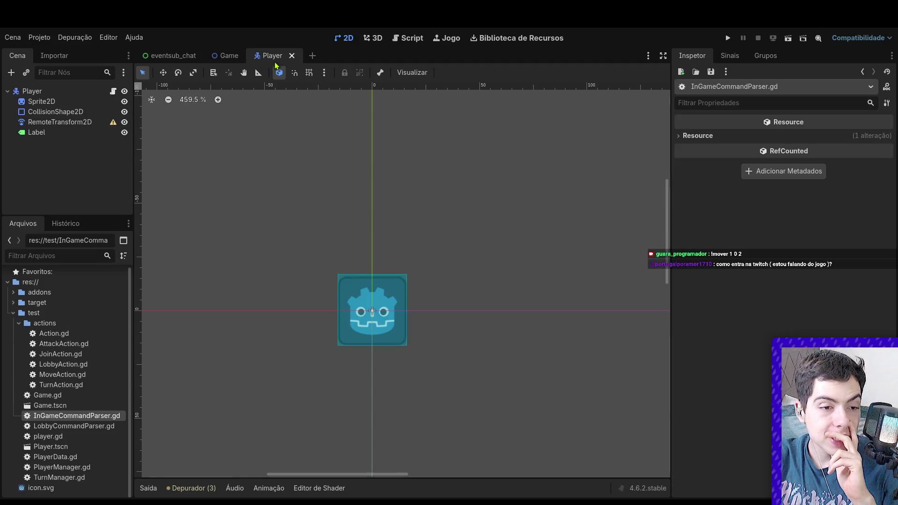
click(19, 324)
click(14, 314)
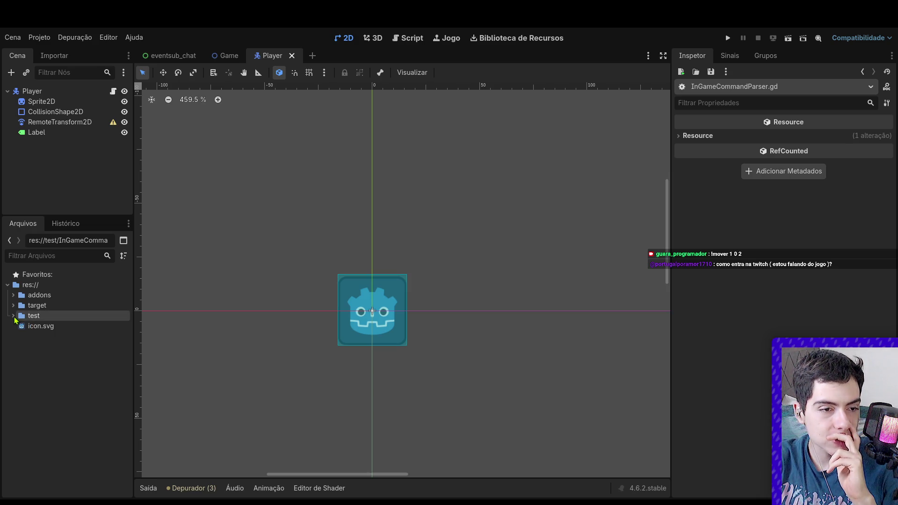
- Toggle the test folder again, then start a new scene with a Node2D root
click(14, 317)
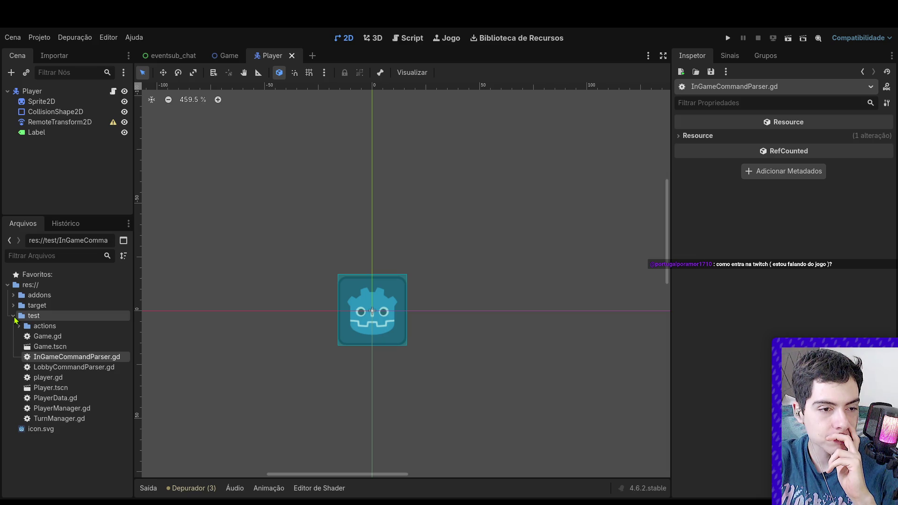
click(19, 326)
click(14, 316)
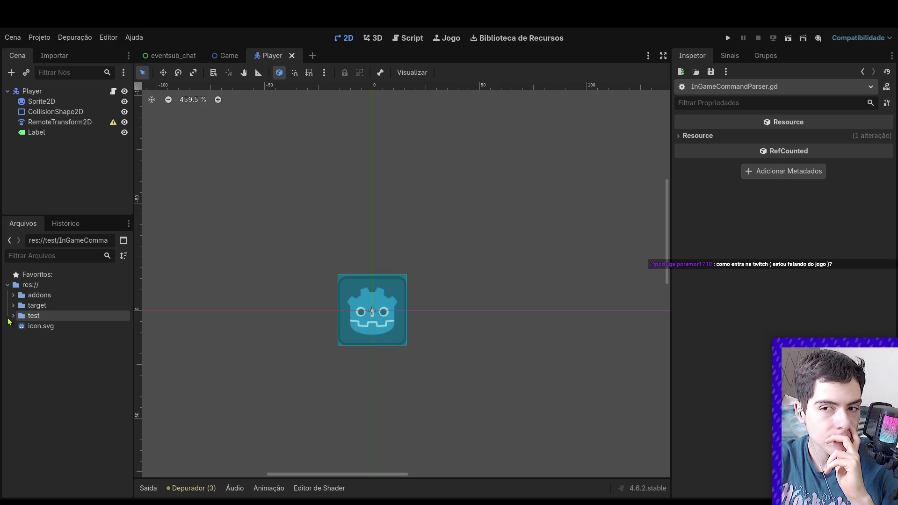
click(312, 55)
click(67, 108)
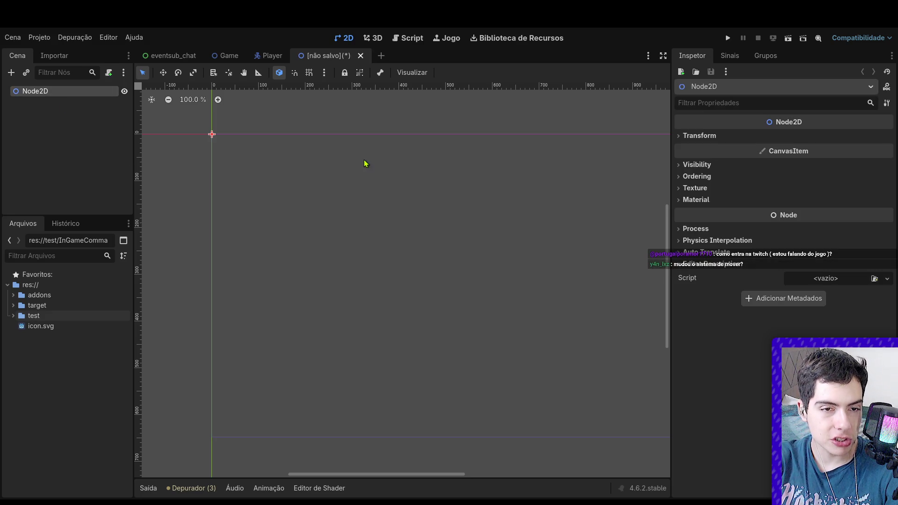
- Instance Player.tscn into the new scene, then select the Node2D root
key(ctrl+v)
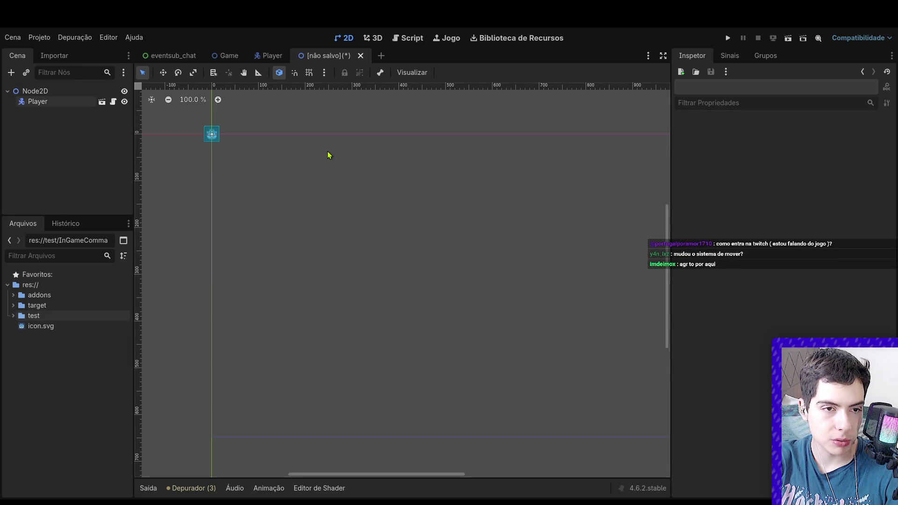
scroll(328, 154, down, 2)
scroll(234, 149, up, 4)
click(79, 90)
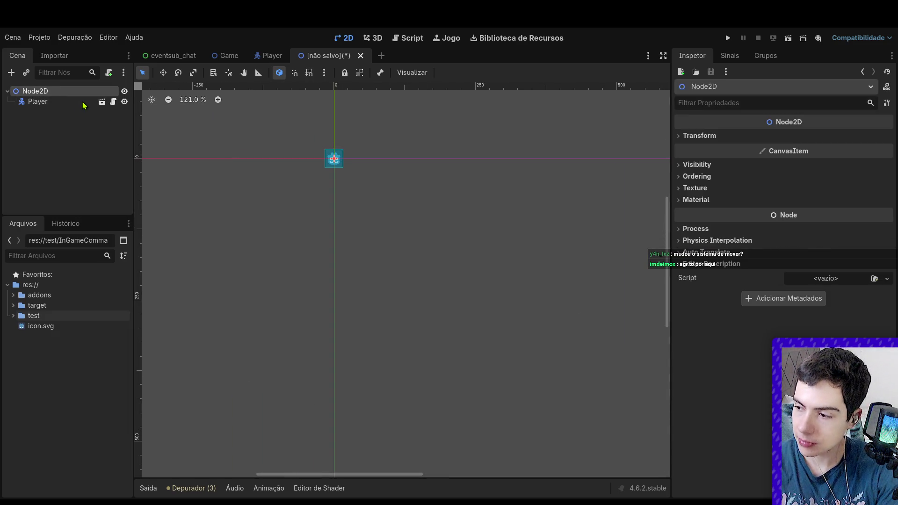
- Add a StaticBody2D positioned below the player and give it a Sprite2D child
key(ctrl+v)
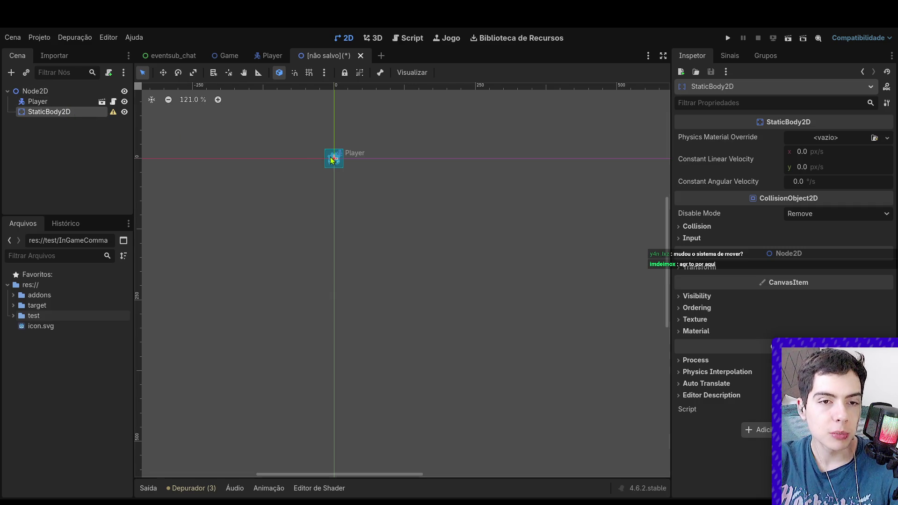
drag(332, 159, 323, 238)
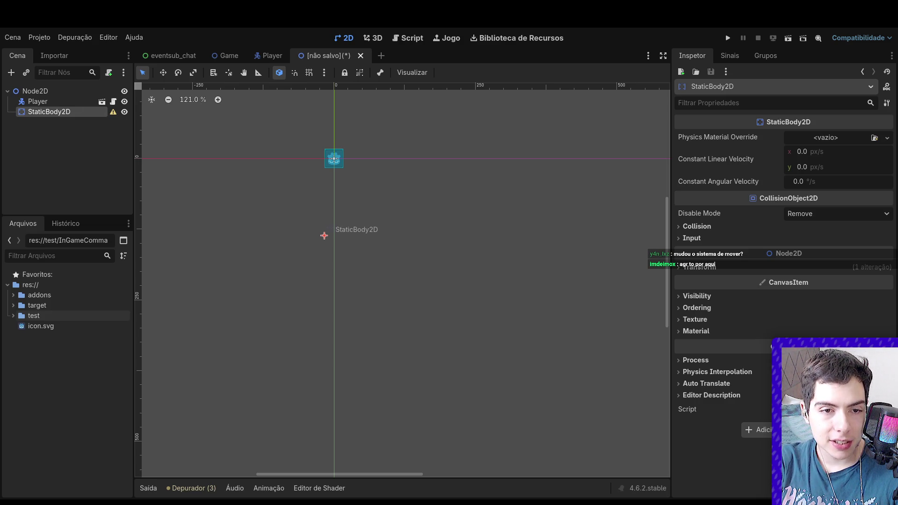
drag(324, 234, 335, 224)
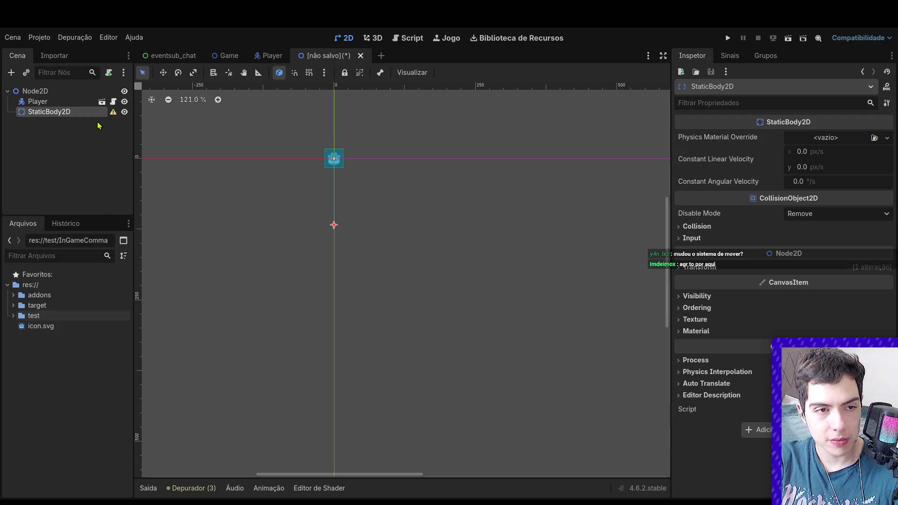
key(ctrl+v)
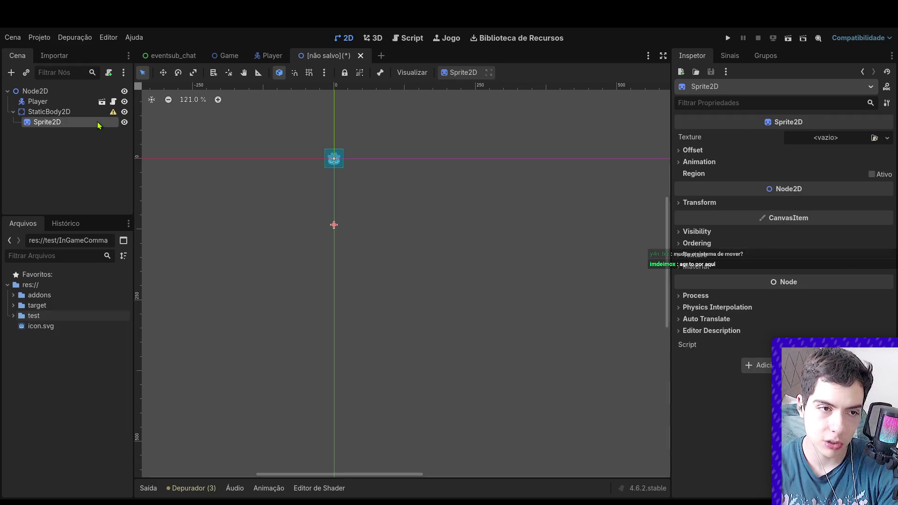
- Give the sprite the icon.svg texture and stretch it wide into a platform
mouse_move(52, 323)
mouse_down()
mouse_move(840, 159)
mouse_move(836, 140)
mouse_up()
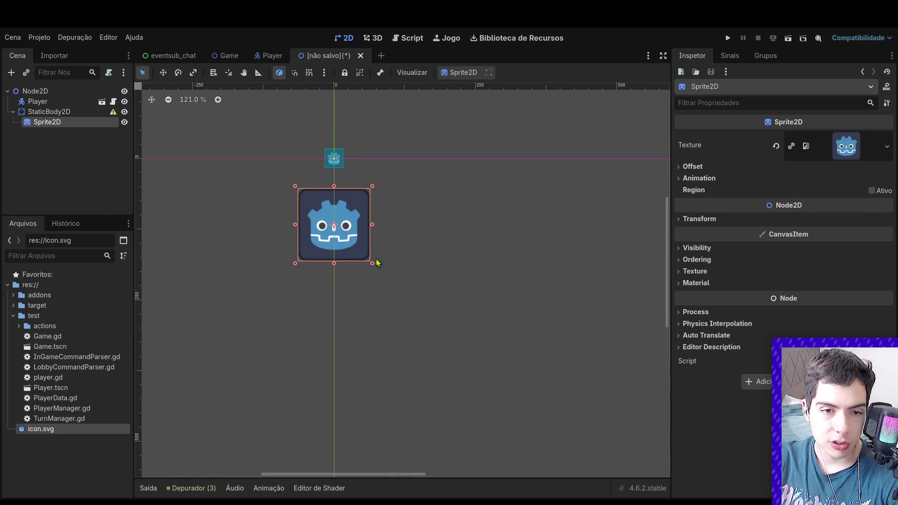
click(48, 111)
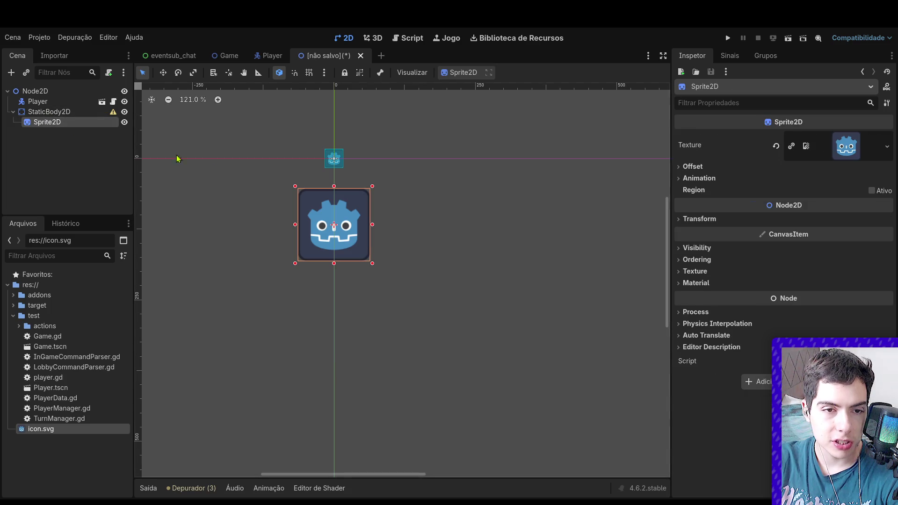
click(302, 193)
mouse_move(302, 193)
mouse_down()
mouse_move(220, 237)
mouse_move(139, 223)
mouse_up()
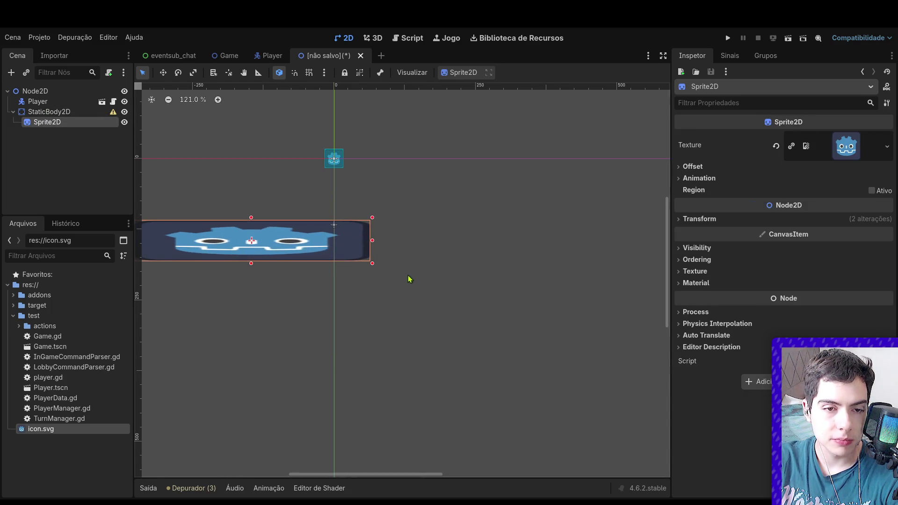
mouse_move(372, 264)
mouse_down()
mouse_move(554, 266)
mouse_move(497, 250)
mouse_up()
- Select the StaticBody2D and add a CollisionShape2D child to it
click(475, 209)
click(49, 112)
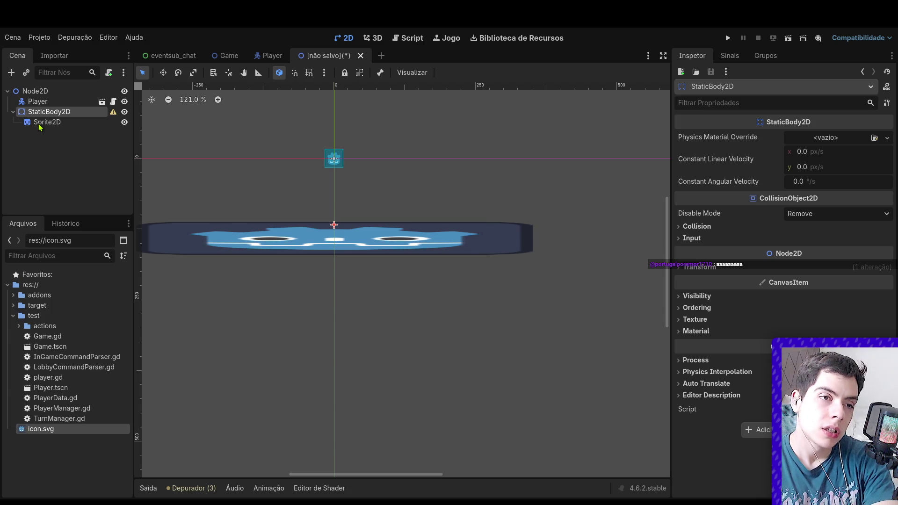
key(ctrl+v)
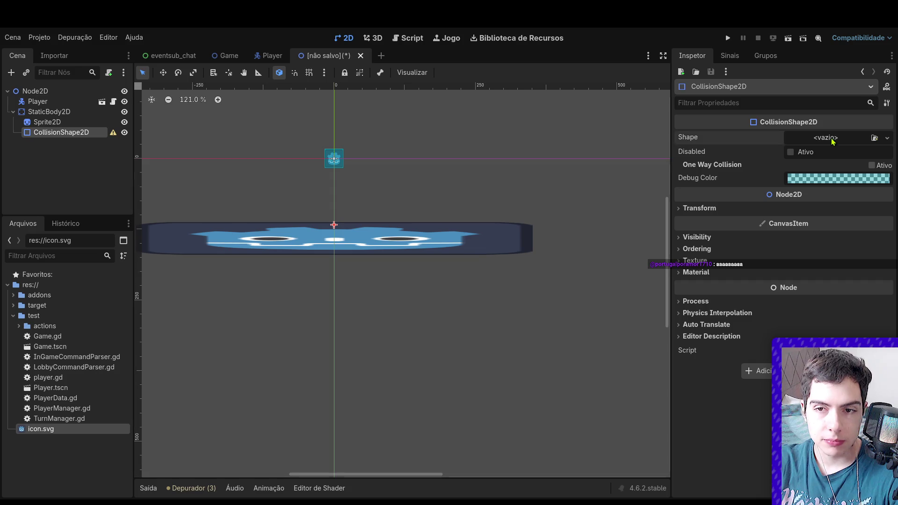
- Give the CollisionShape2D a RectangleShape2D and resize it to cover the whole platform
key(ctrl+v)
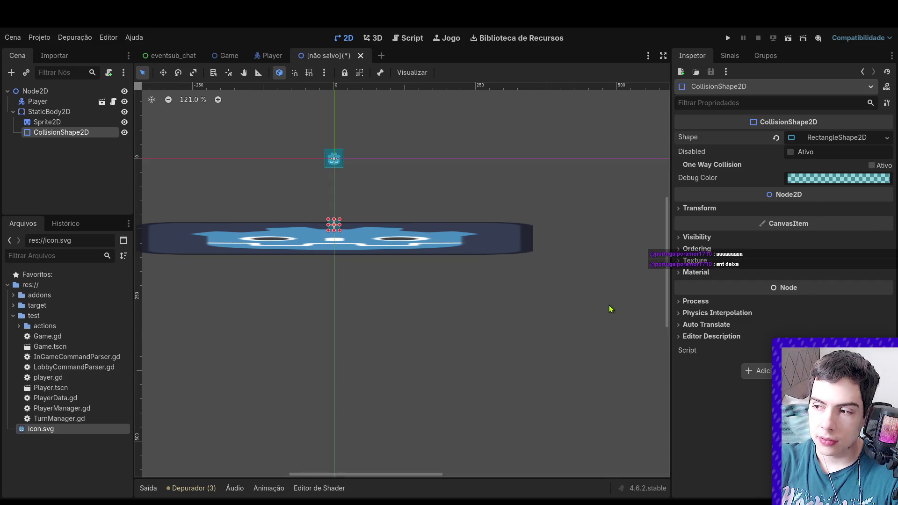
mouse_move(339, 231)
mouse_down()
mouse_move(381, 244)
mouse_move(561, 260)
mouse_move(533, 255)
mouse_up()
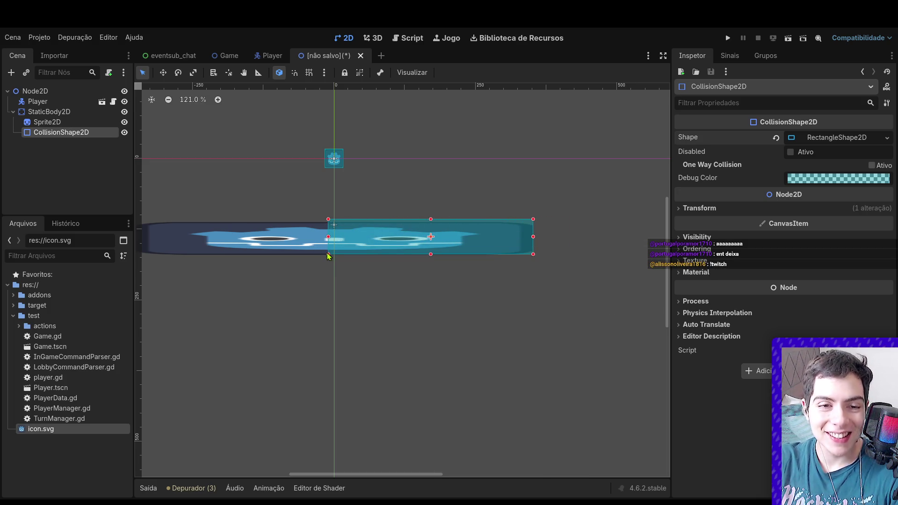
drag(328, 253, 140, 257)
scroll(363, 238, up, 10)
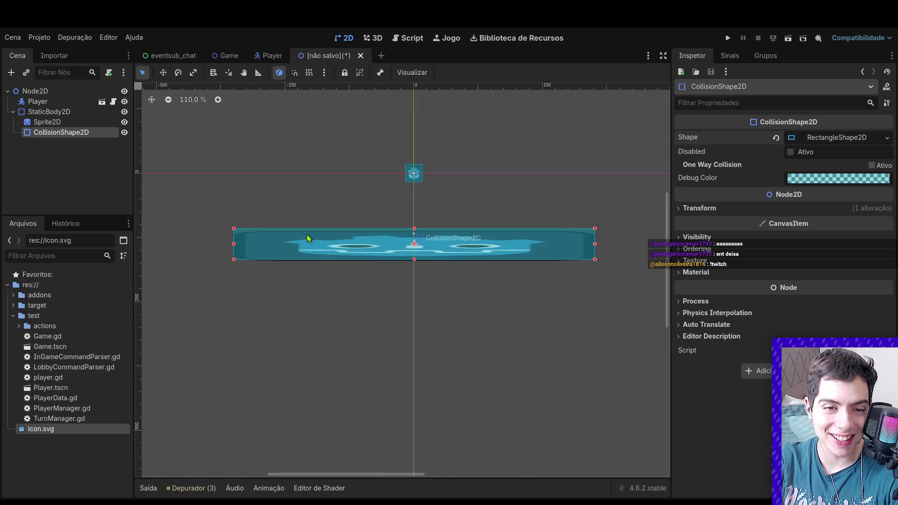
drag(373, 240, 371, 258)
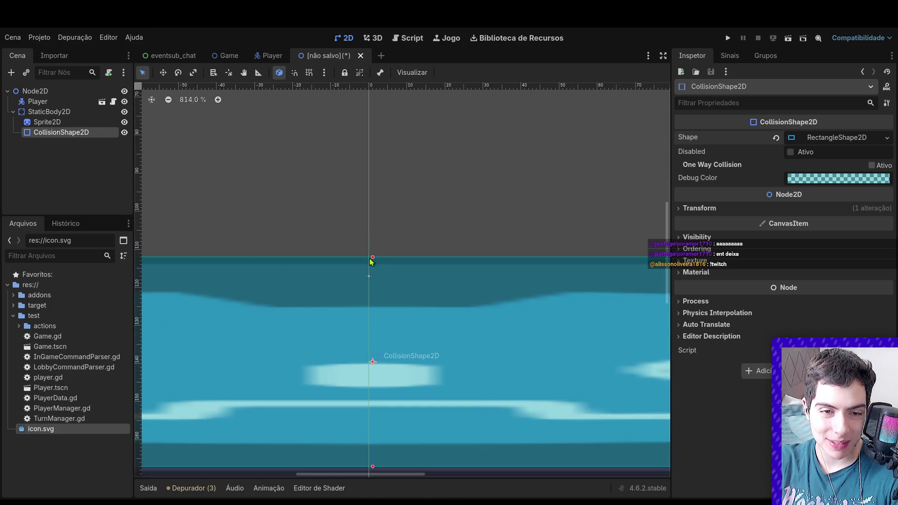
scroll(391, 233, down, 14)
scroll(393, 217, up, 5)
click(398, 217)
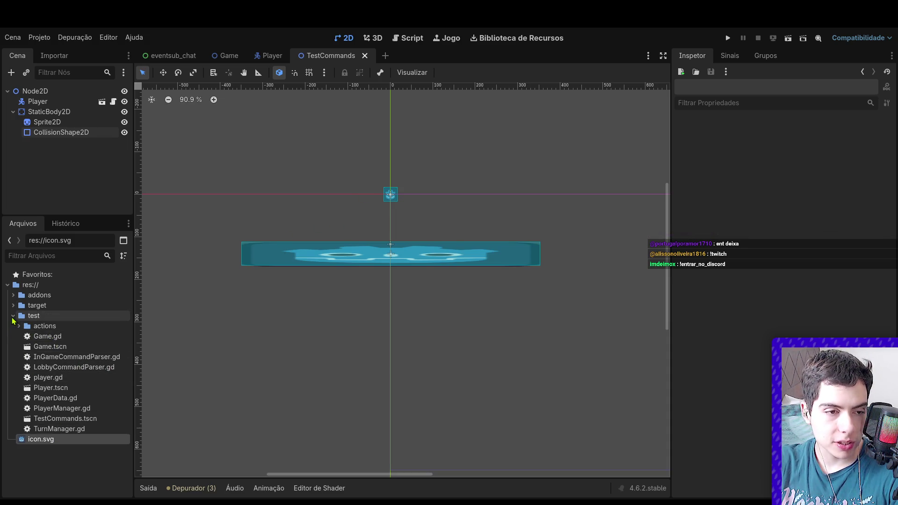
- Rename the test folder to game and keep TestCommands.tscn in a new test folder
click(21, 320)
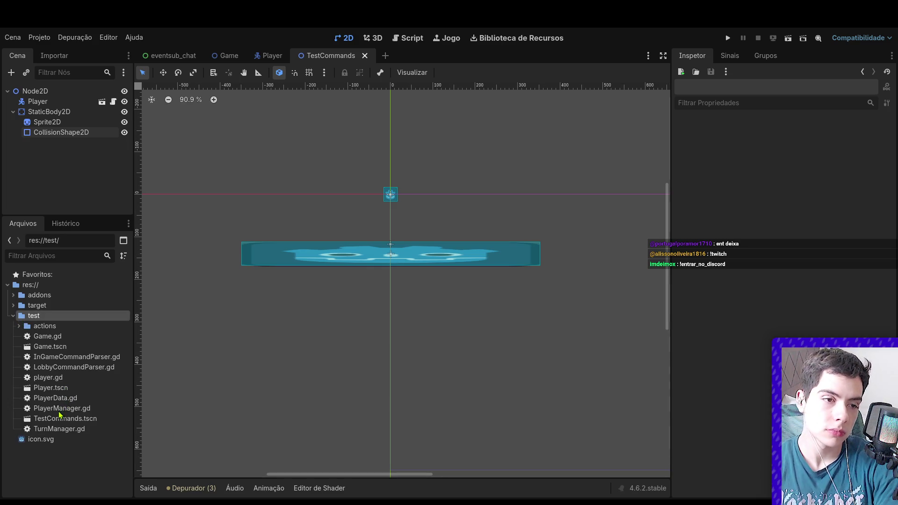
click(13, 306)
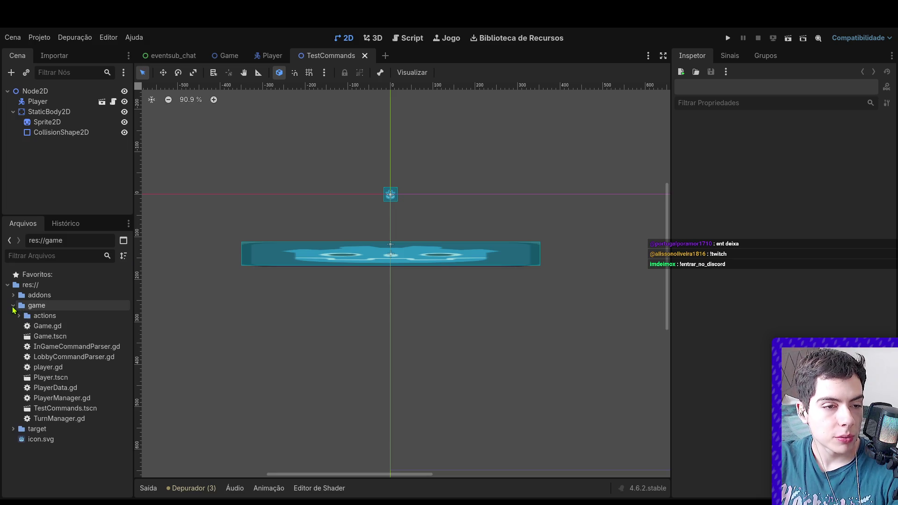
click(32, 285)
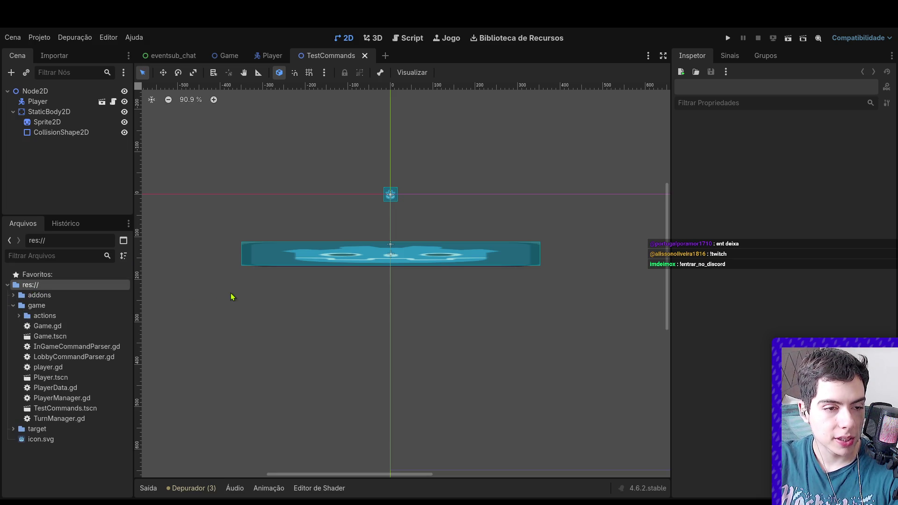
click(80, 411)
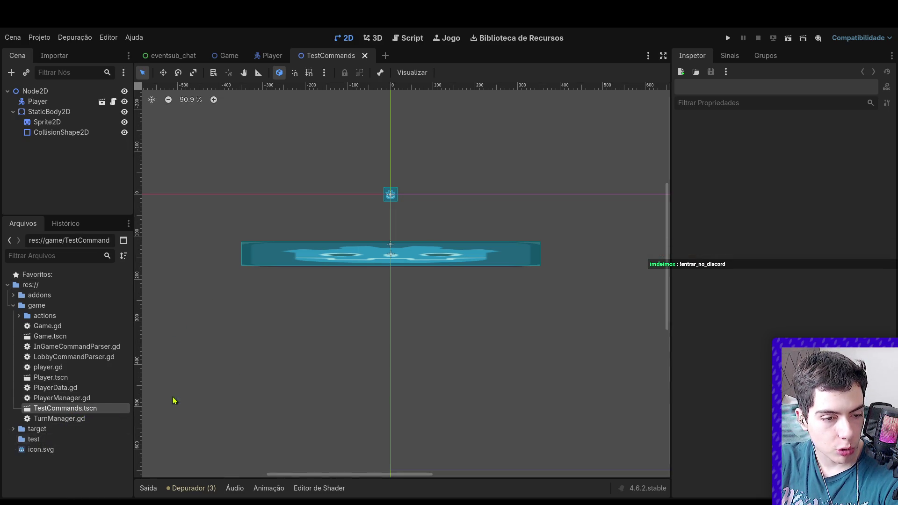
click(37, 428)
click(36, 305)
click(14, 305)
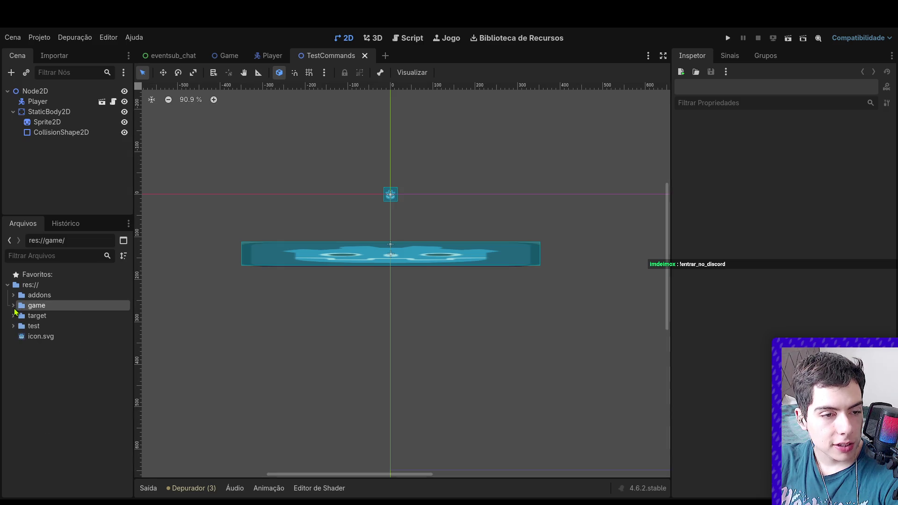
click(19, 327)
click(17, 327)
click(56, 336)
scroll(318, 141, up, 5)
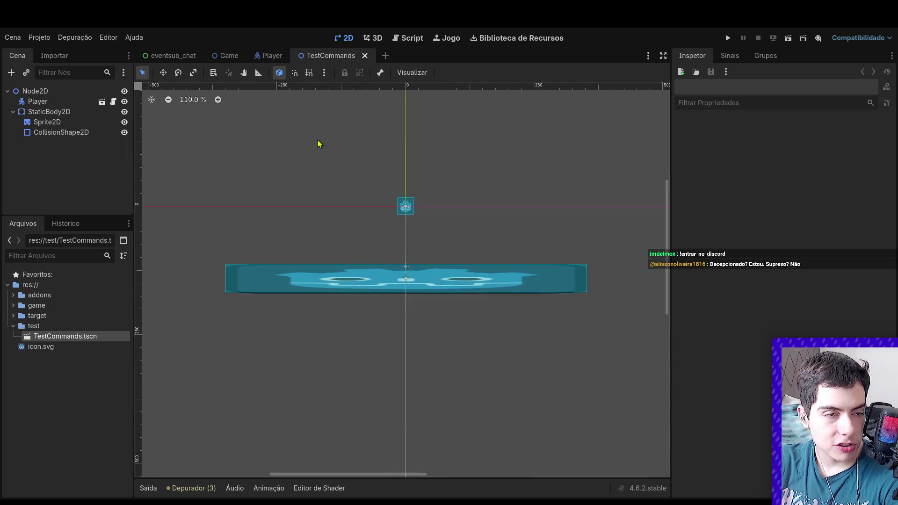
- Drop the Player onto the platform, save the scene, and select the Node2D root
click(432, 218)
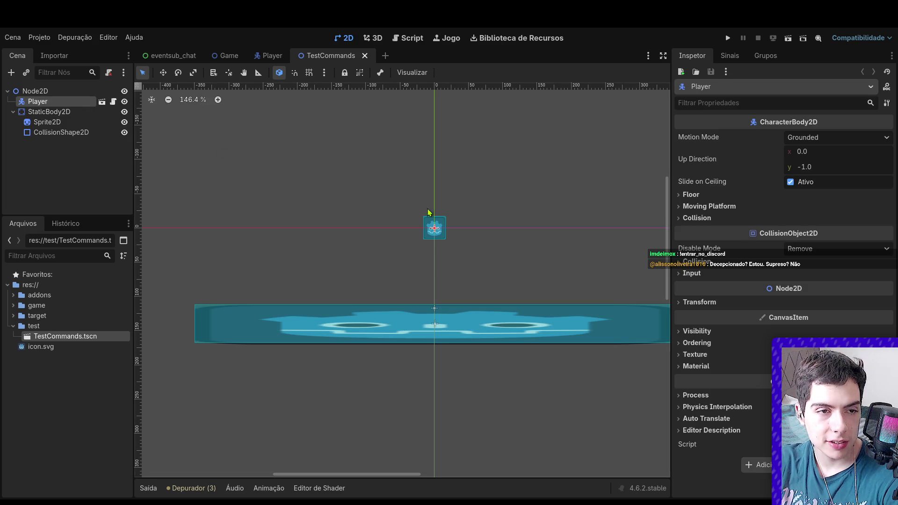
drag(439, 232, 440, 297)
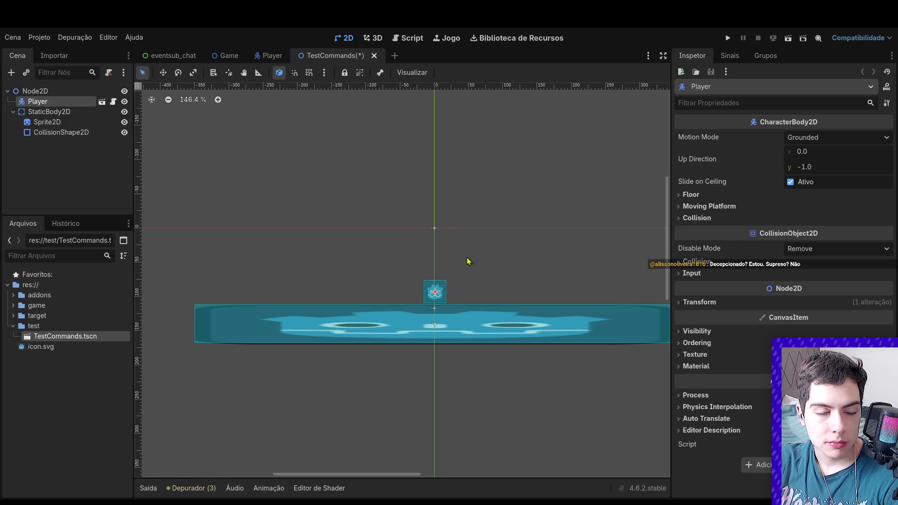
click(483, 265)
key(ctrl+s)
click(75, 90)
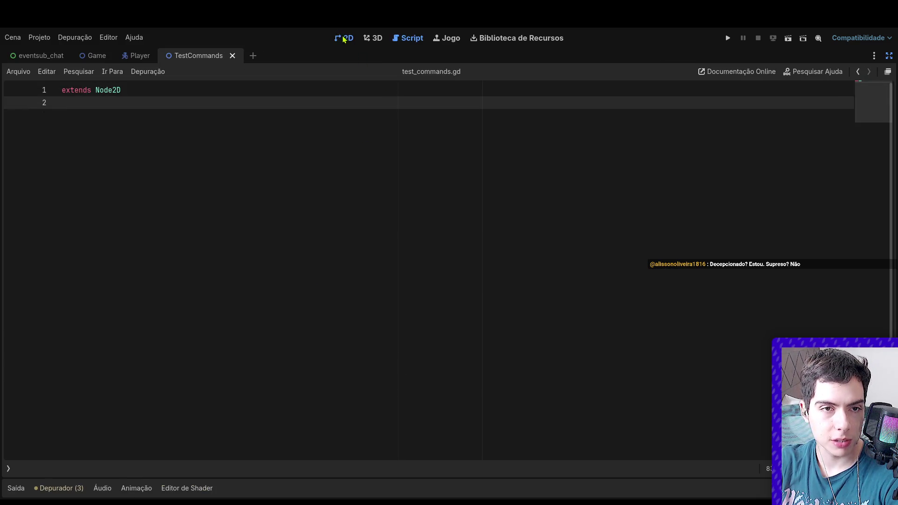
click(343, 38)
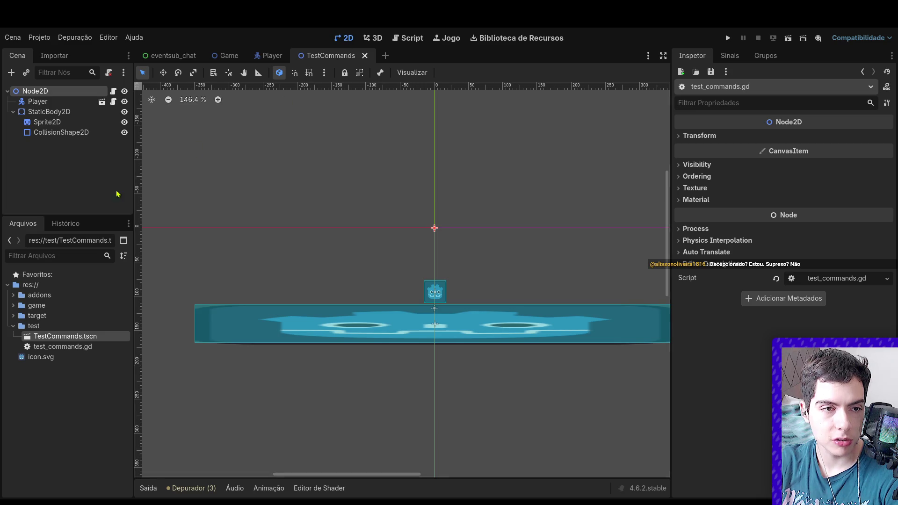
- Copy the TurnManager node from the Game scene into TestCommands and save
click(227, 55)
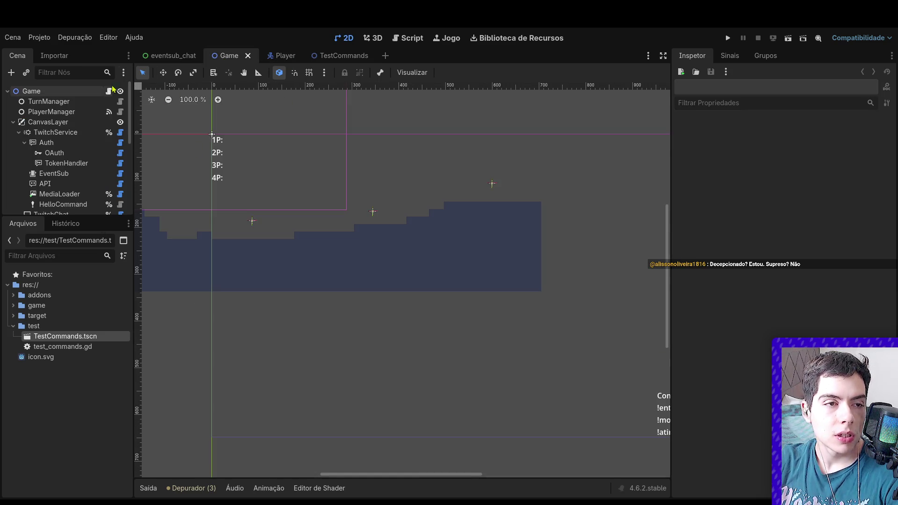
click(107, 92)
click(345, 39)
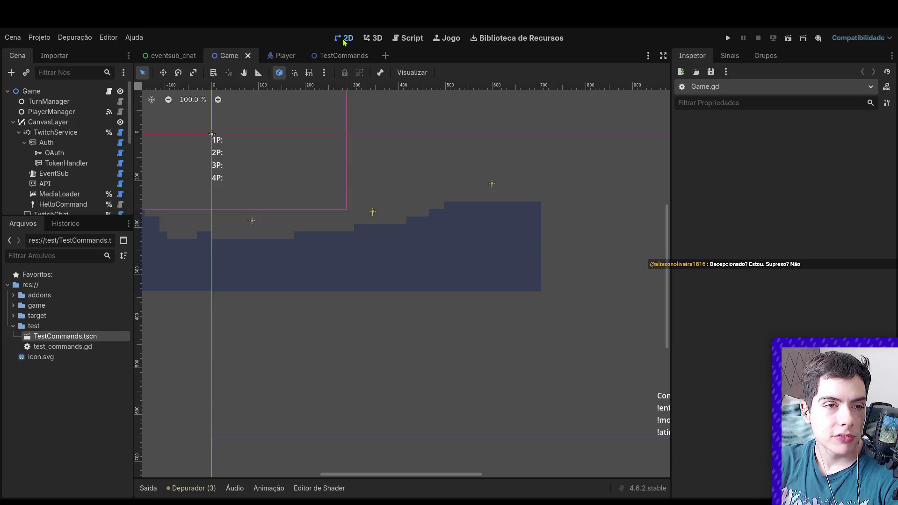
click(112, 102)
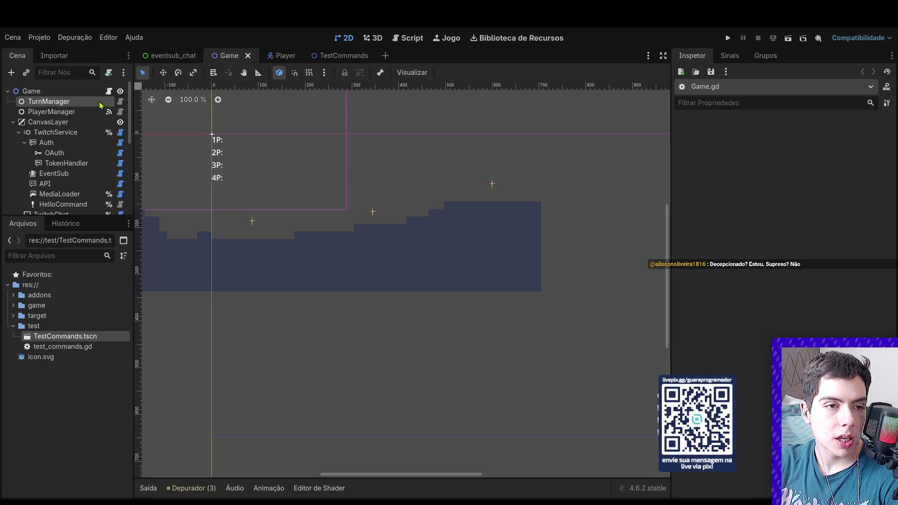
mouse_move(117, 104)
mouse_down()
mouse_move(342, 61)
mouse_move(87, 152)
mouse_move(86, 98)
mouse_up()
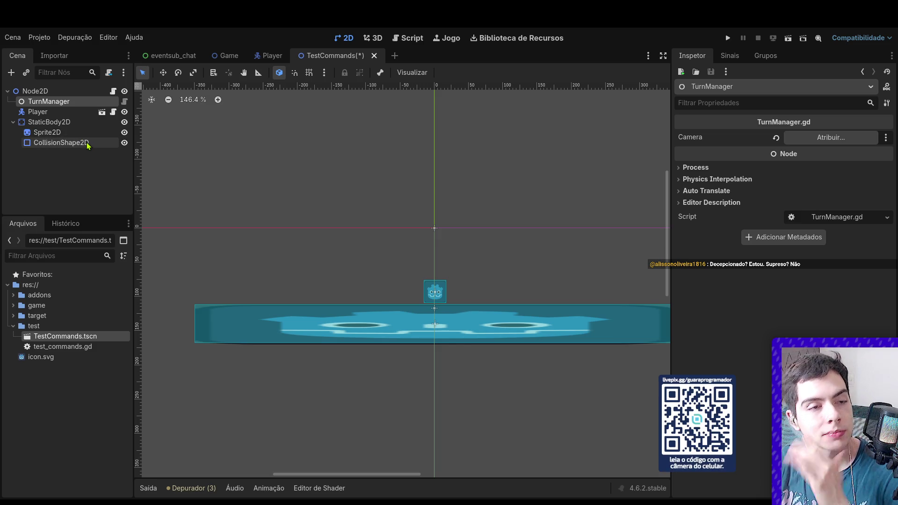
click(282, 185)
click(86, 101)
key(ctrl+s)
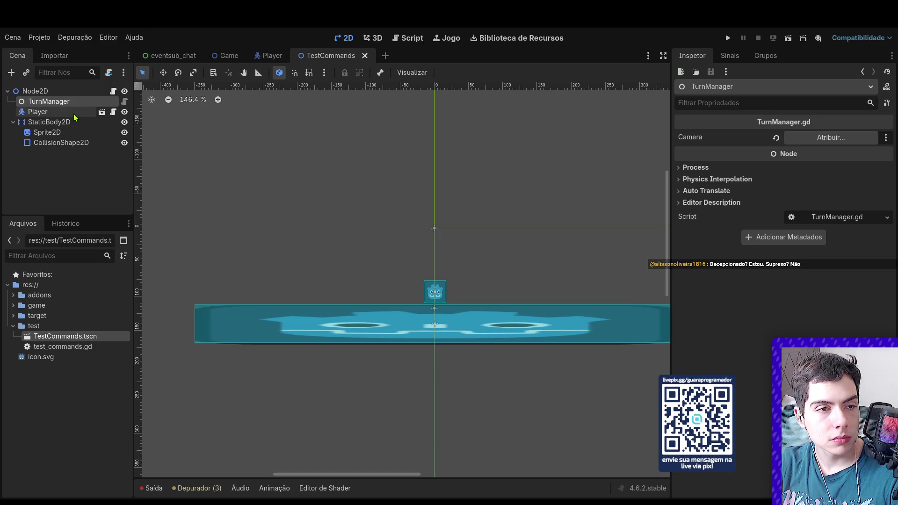
- Inspect the Player and TurnManager nodes while switching between editor views and scene tabs
click(37, 111)
click(48, 101)
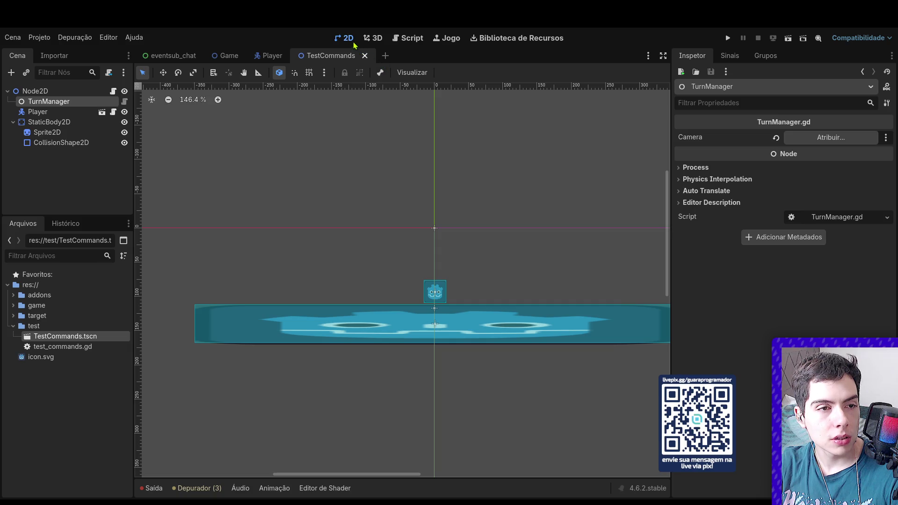
click(374, 38)
click(402, 38)
click(345, 38)
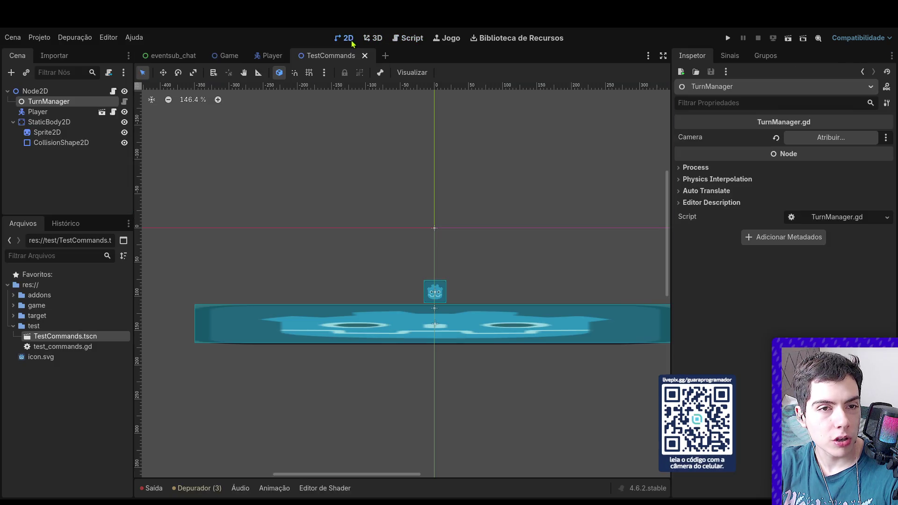
click(257, 56)
click(334, 56)
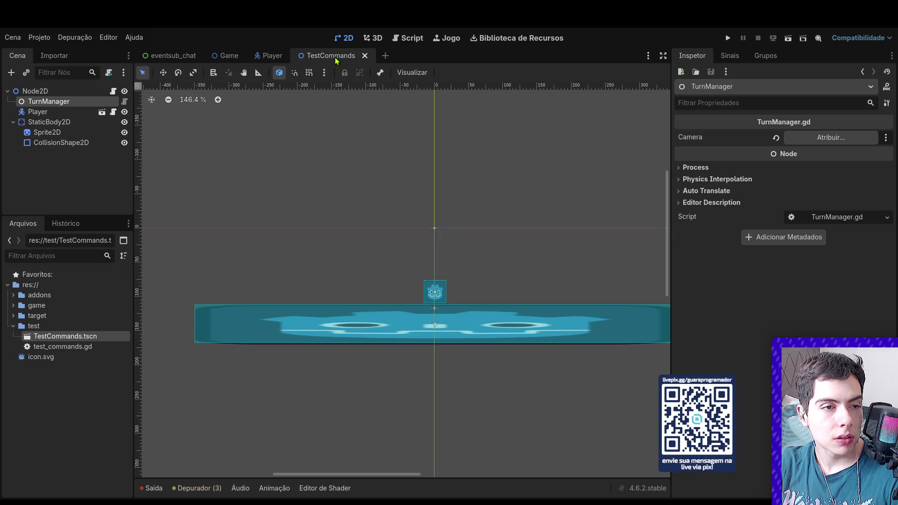
- Delete the Player node and open the root's test_commands.gd script
click(57, 113)
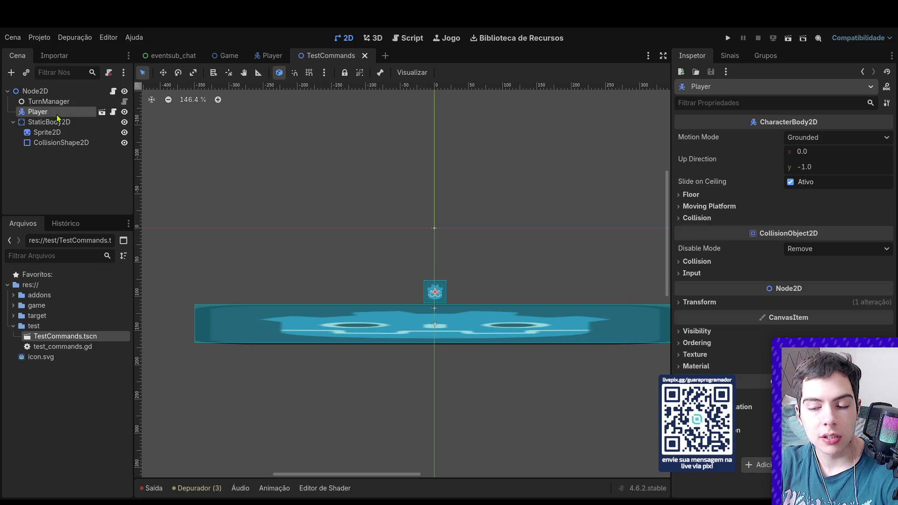
key(Delete)
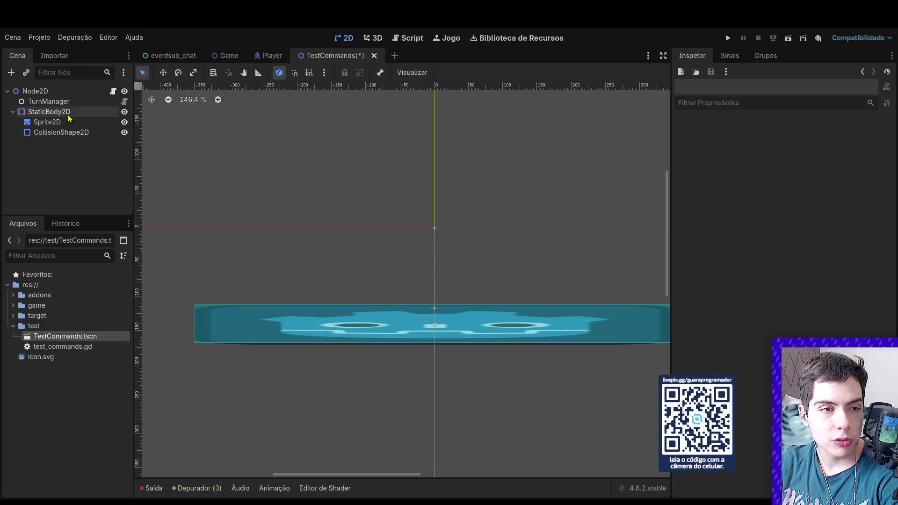
click(35, 91)
click(113, 91)
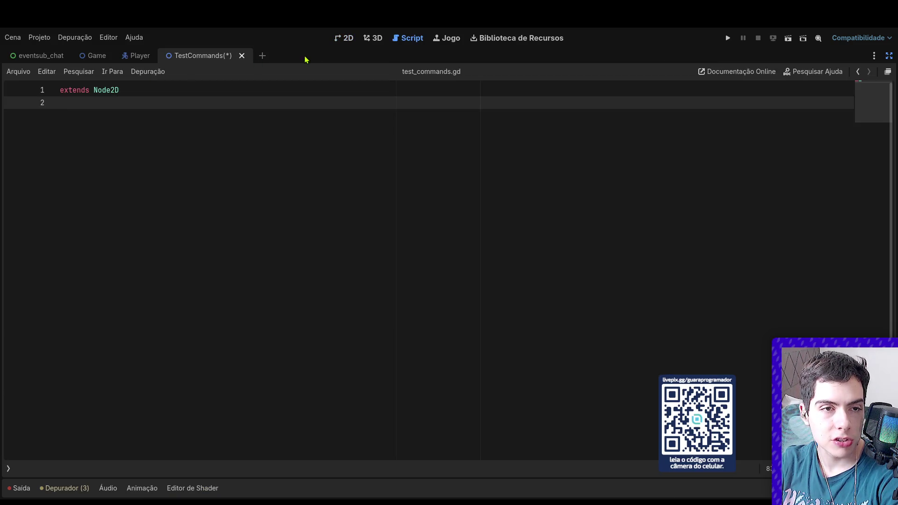
click(343, 38)
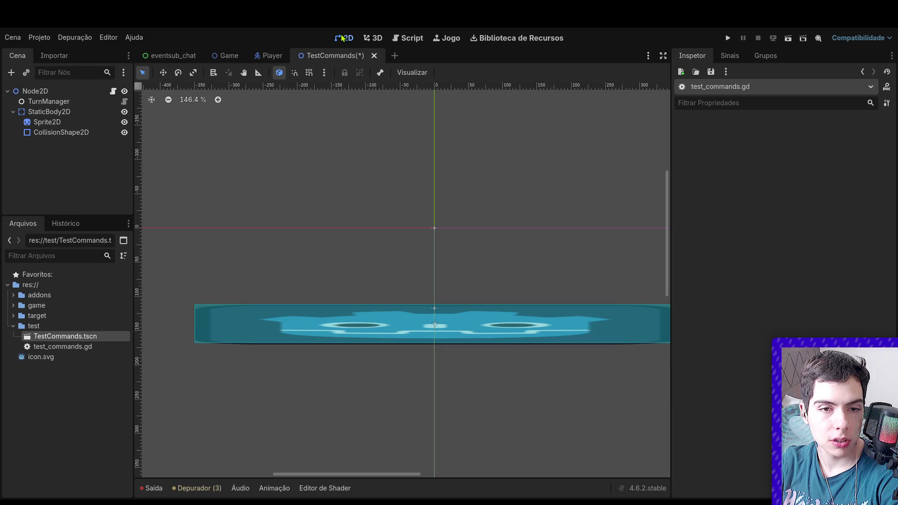
click(113, 91)
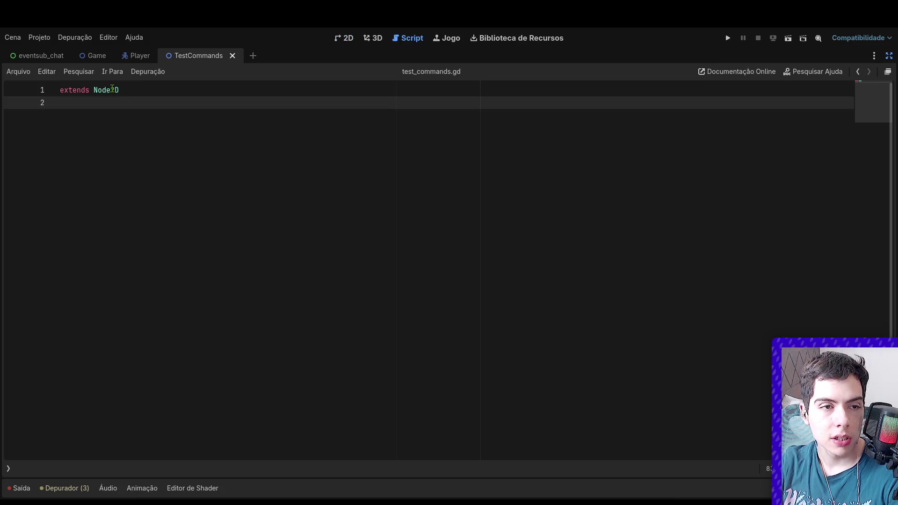
- Add an empty func _ready() -> void to test_commands.gd, save it, and return to 2D
key(Return)
text(func _ready)
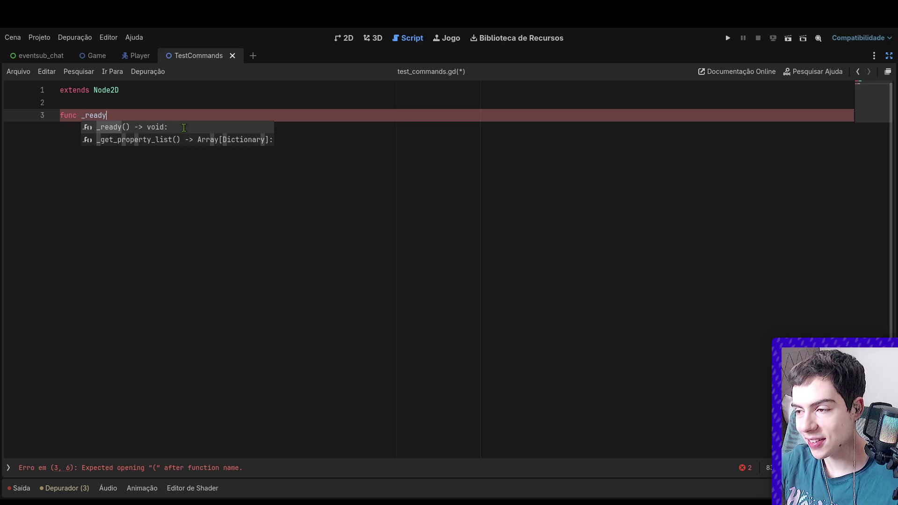
key(Return)
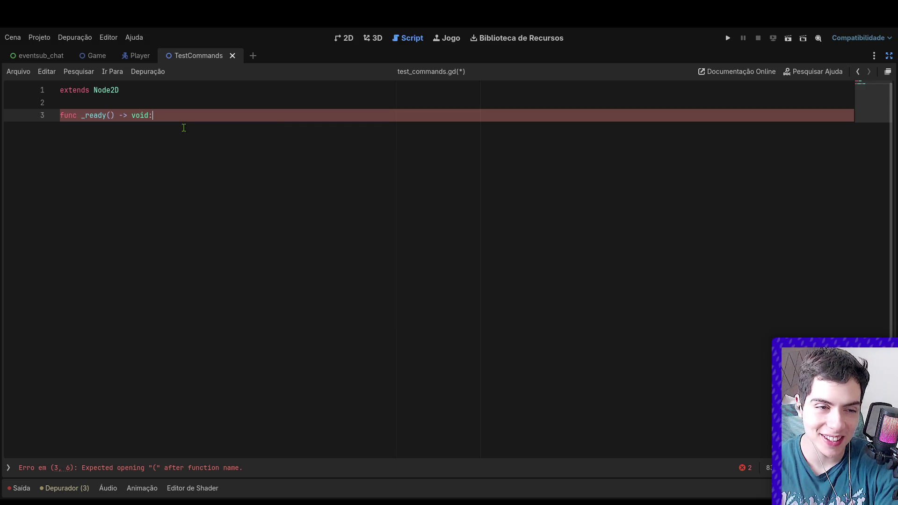
key(Return)
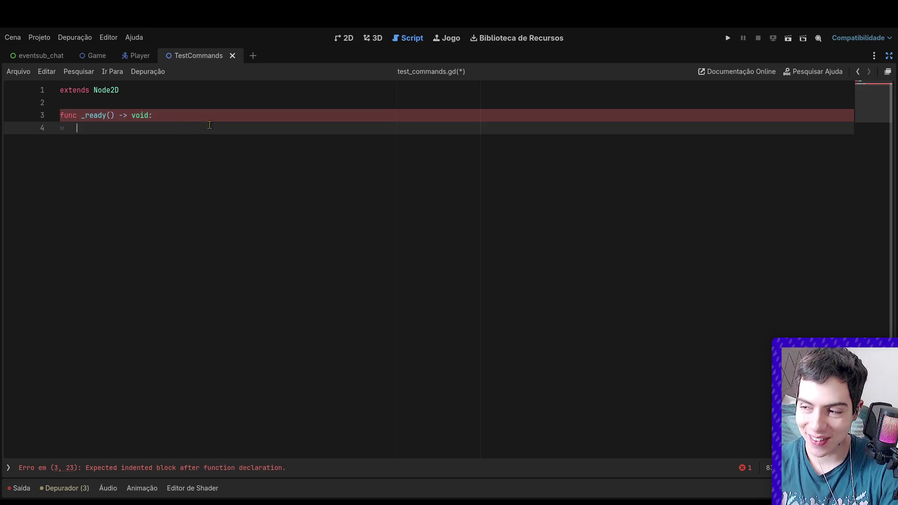
key(ctrl+s)
click(346, 39)
click(411, 38)
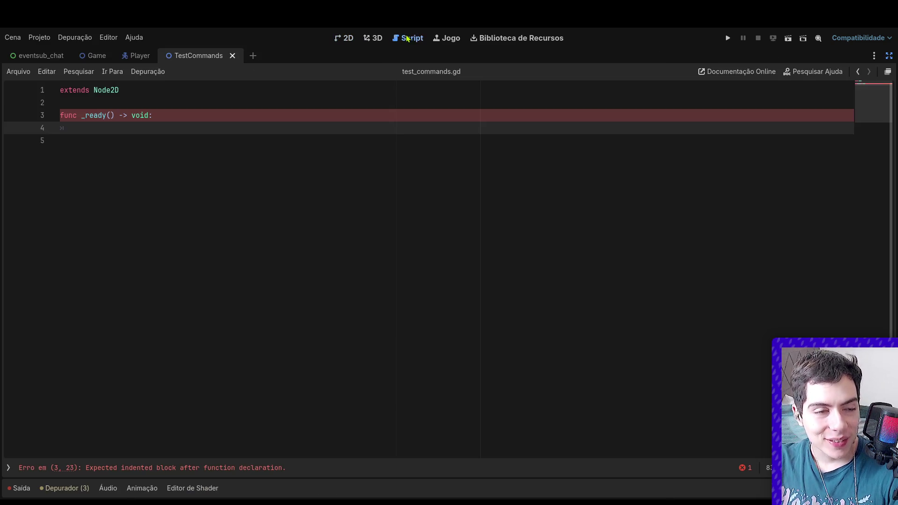
click(347, 38)
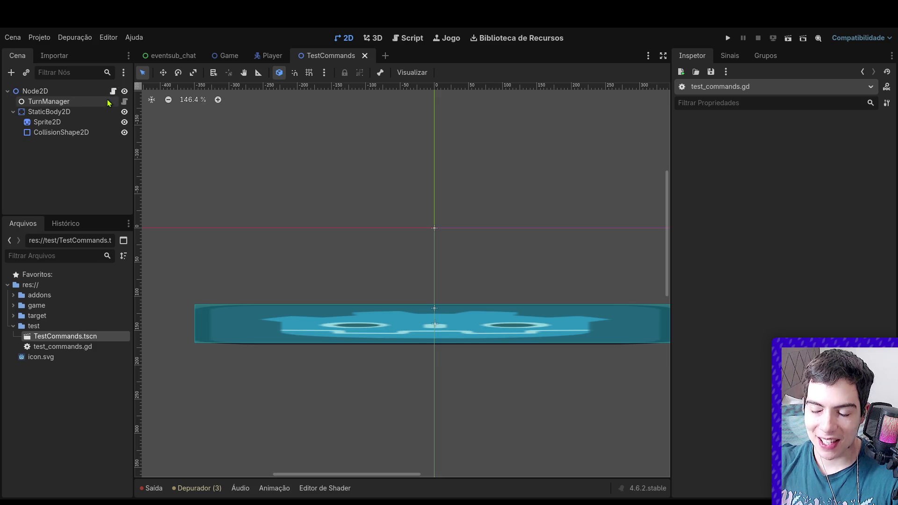
- Select the root Node2D and add a Camera2D child to the TestCommands scene
click(298, 145)
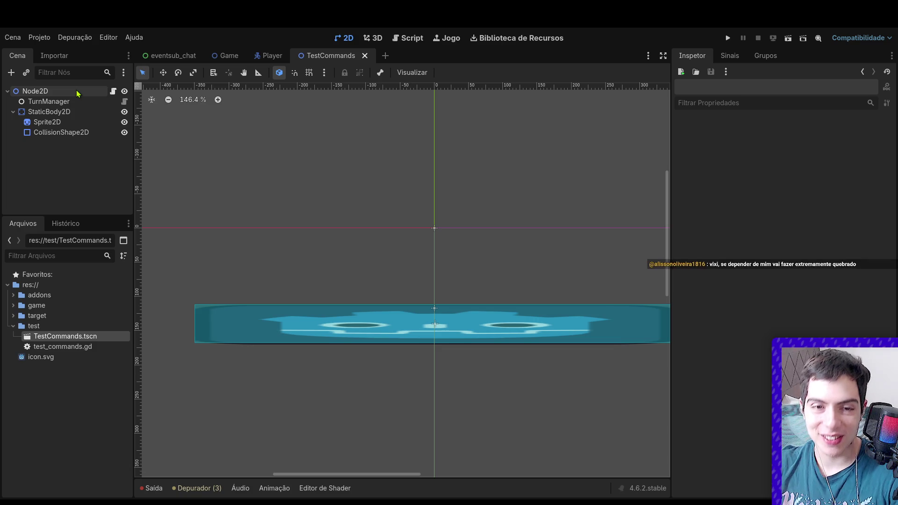
click(62, 92)
scroll(467, 257, down, 5)
scroll(451, 239, up, 4)
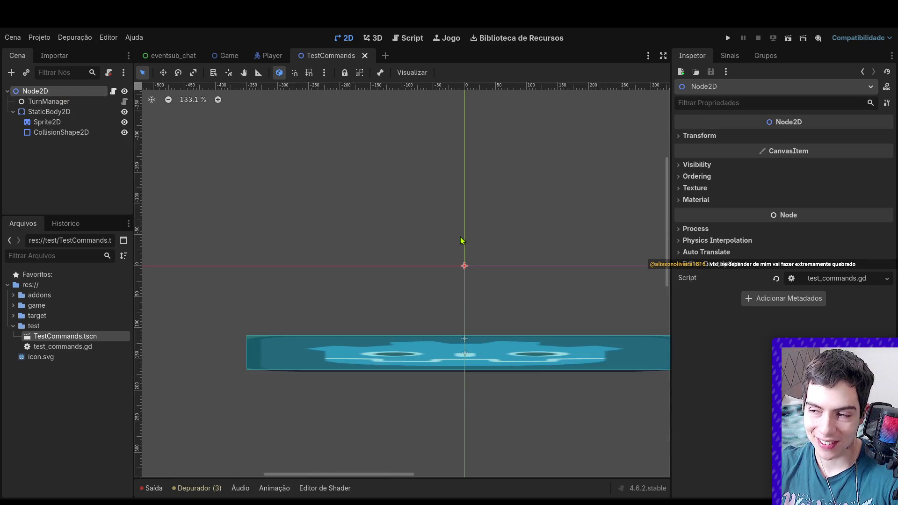
scroll(456, 240, down, 6)
scroll(461, 243, up, 2)
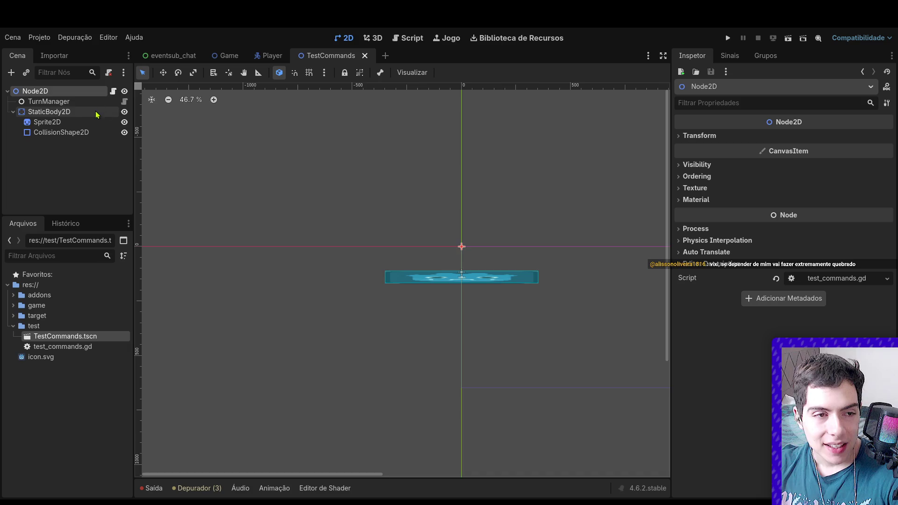
scroll(491, 239, up, 4)
scroll(434, 241, up, 3)
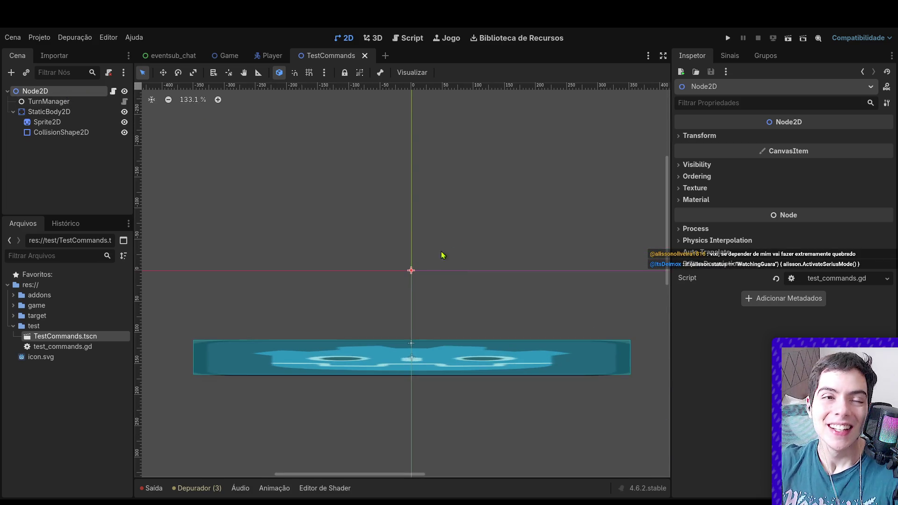
click(432, 260)
scroll(416, 271, up, 4)
scroll(415, 271, down, 3)
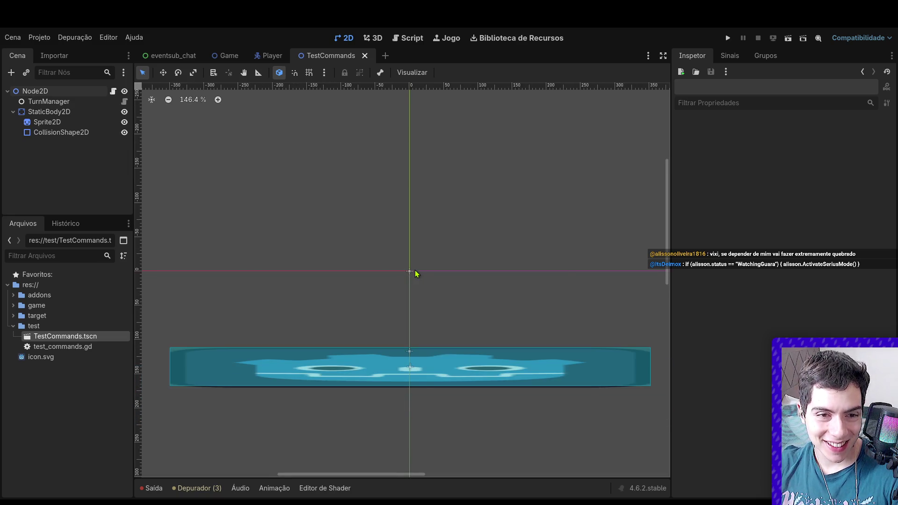
click(73, 133)
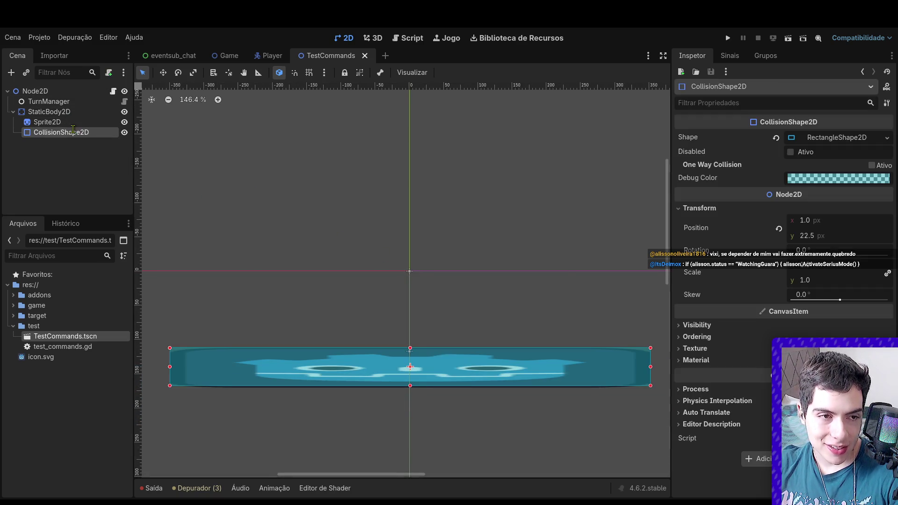
click(84, 112)
scroll(507, 270, down, 4)
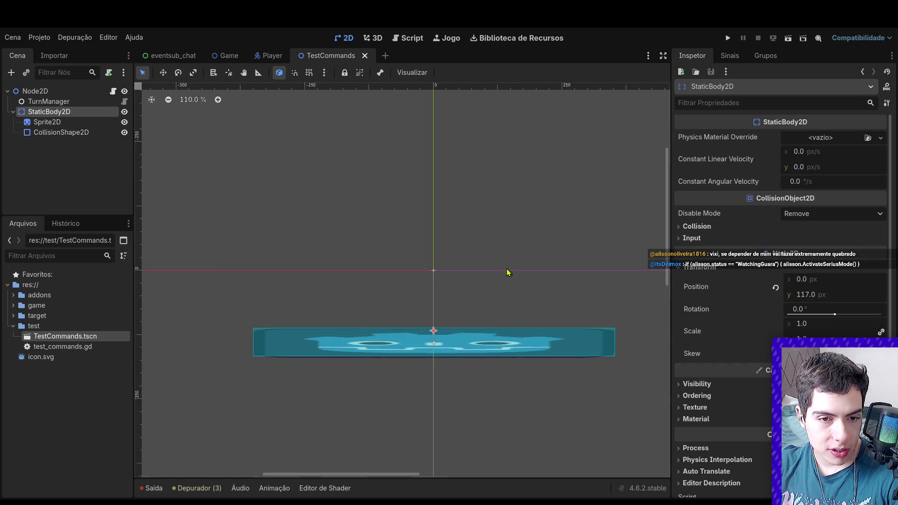
click(49, 91)
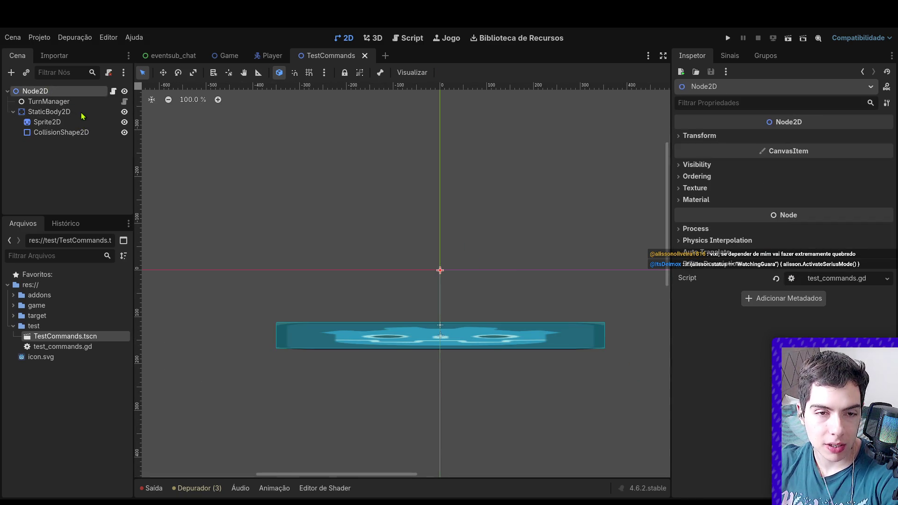
key(ctrl+v)
- Collapse StaticBody2D and open TurnManager.gd in the script editor
scroll(429, 253, down, 4)
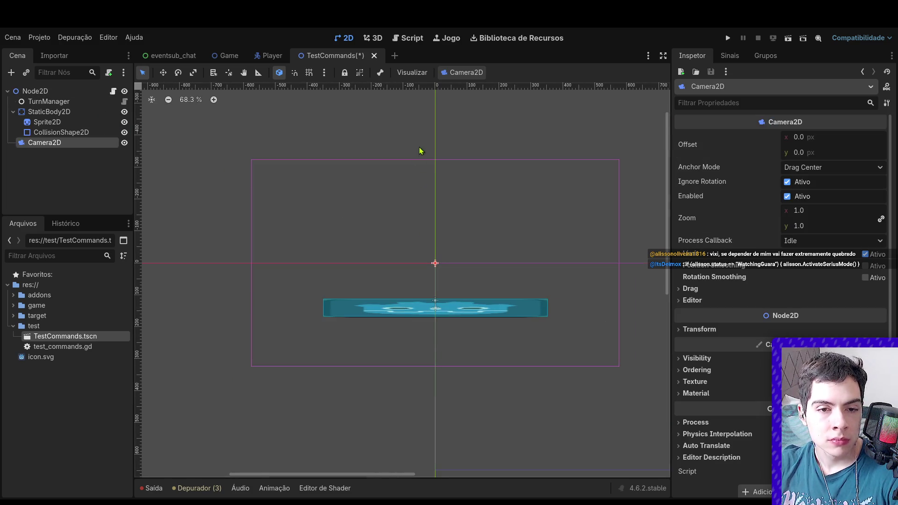
click(421, 150)
click(35, 111)
click(42, 122)
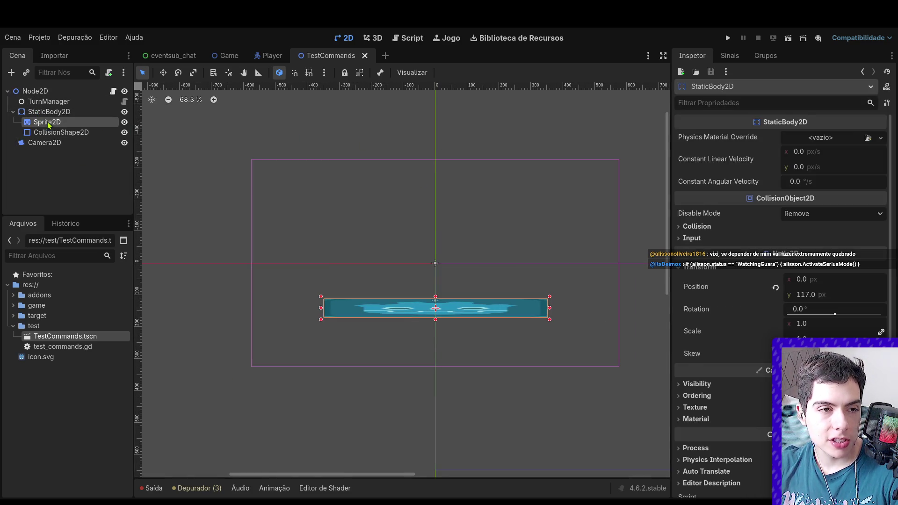
click(49, 101)
click(13, 111)
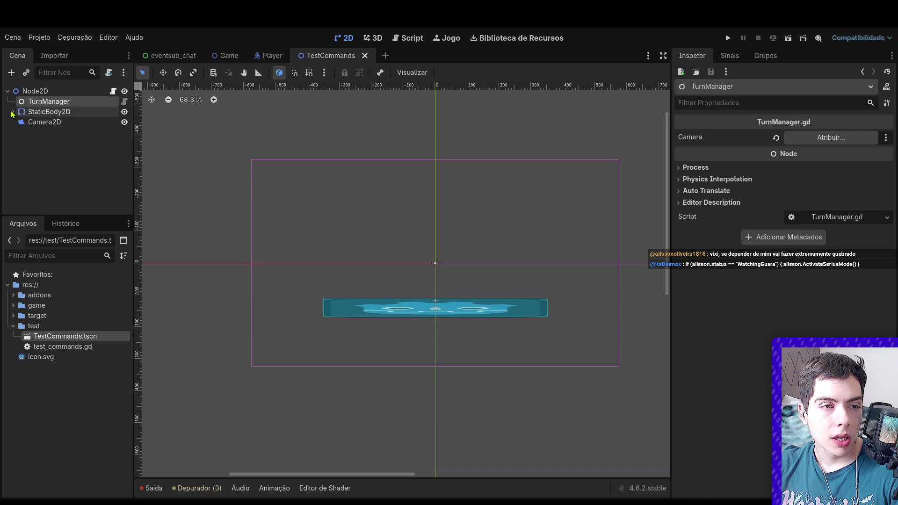
click(124, 102)
scroll(187, 276, up, 8)
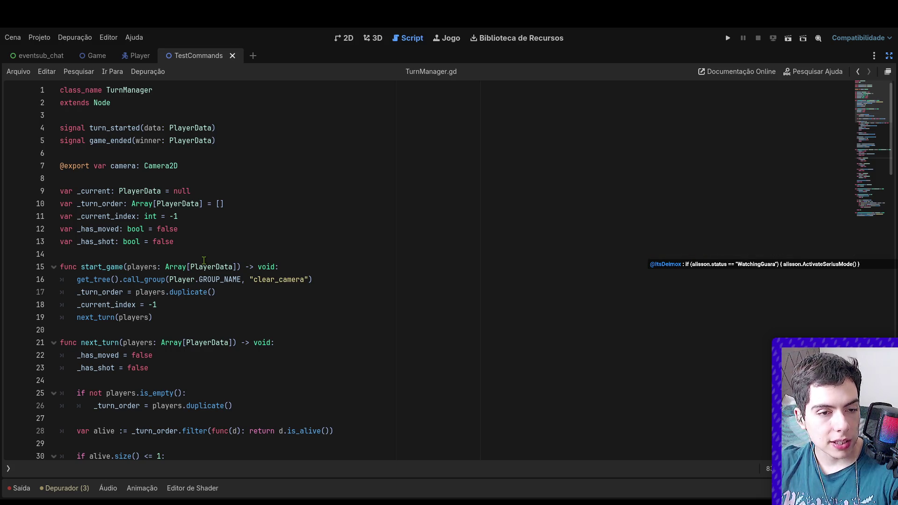
ctrl+click(204, 263)
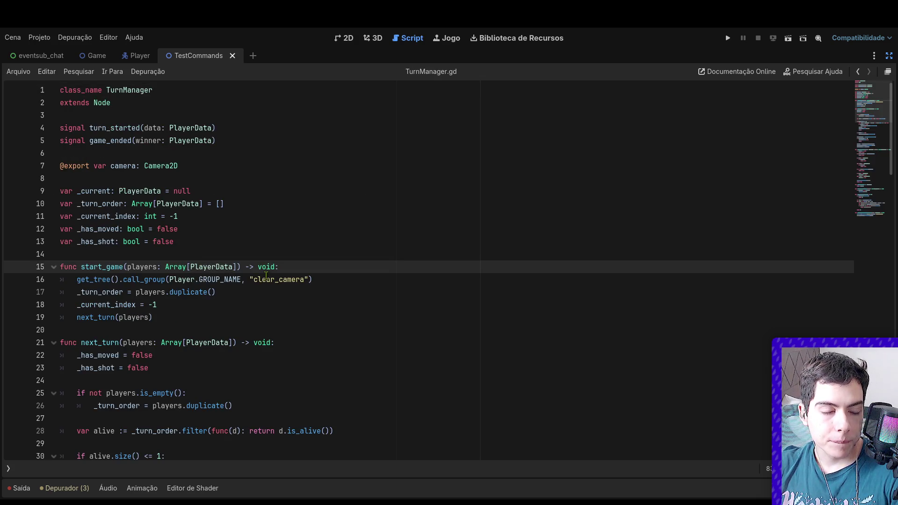
click(350, 39)
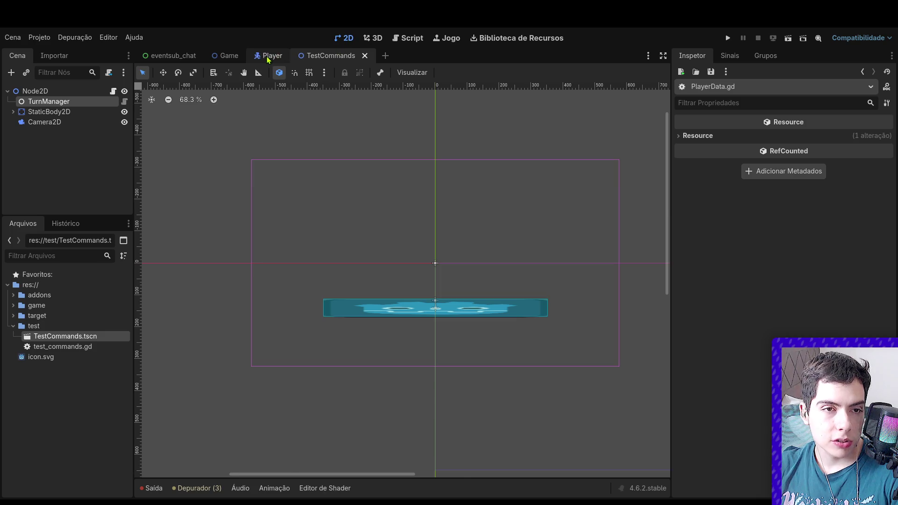
click(266, 56)
click(229, 56)
click(56, 113)
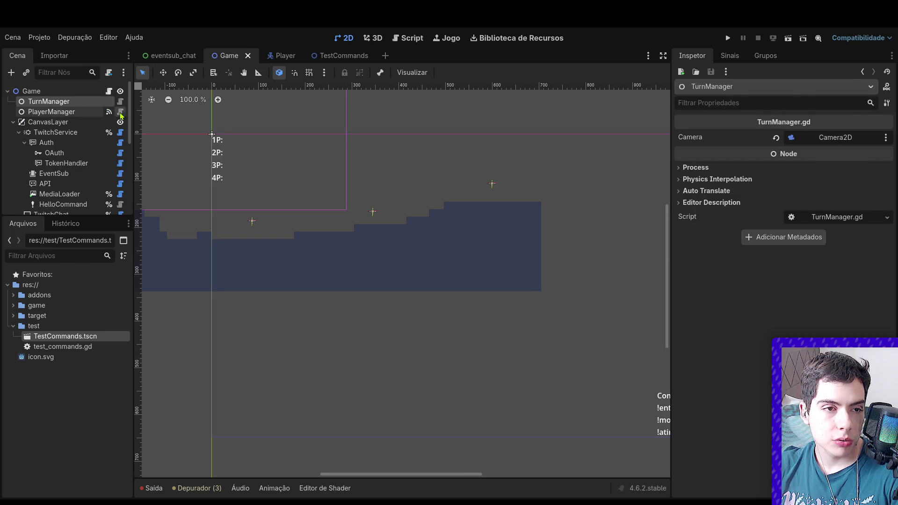
click(114, 112)
scroll(262, 274, down, 8)
scroll(263, 274, up, 15)
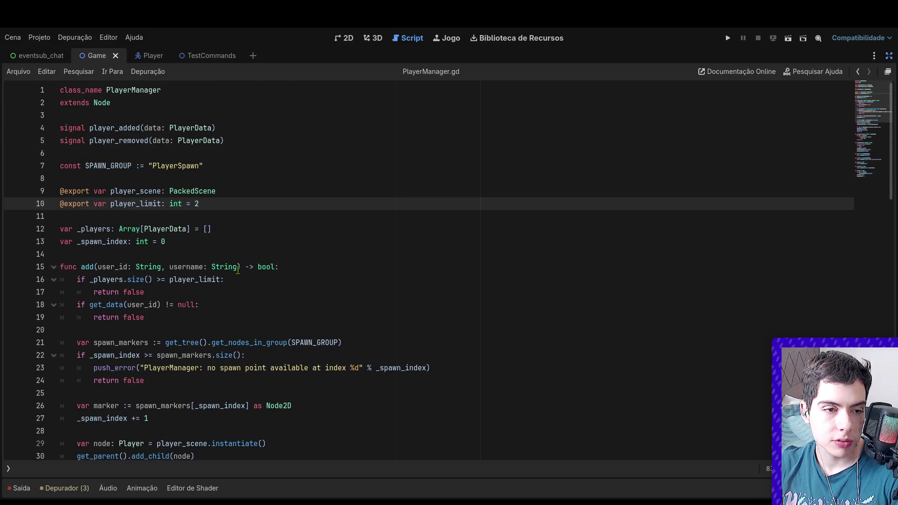
scroll(163, 252, down, 2)
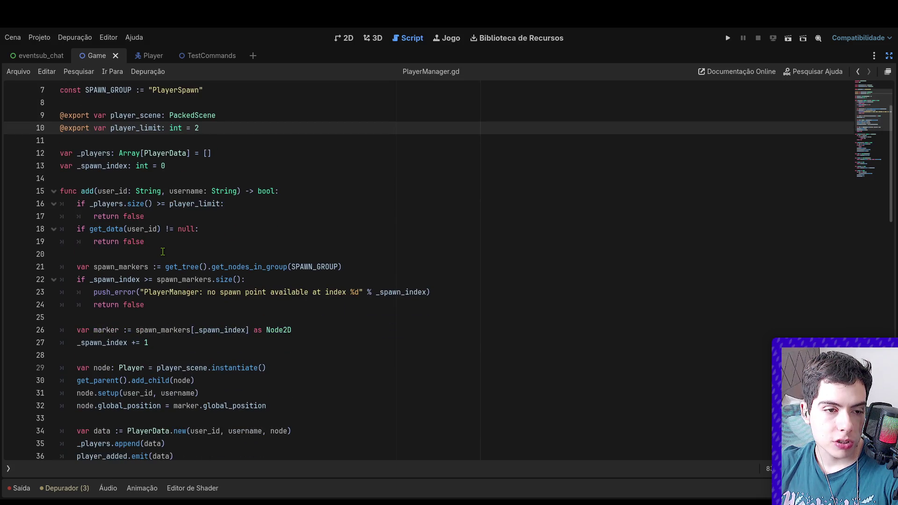
scroll(162, 252, up, 2)
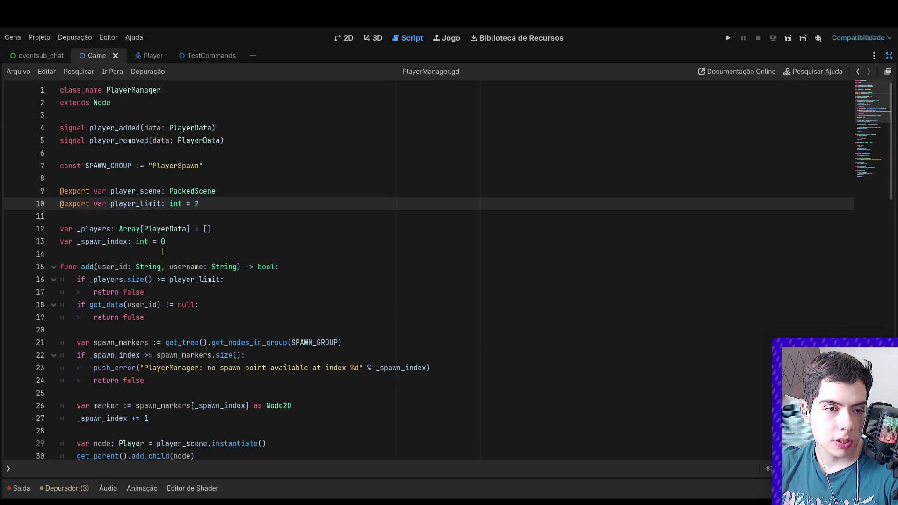
click(345, 38)
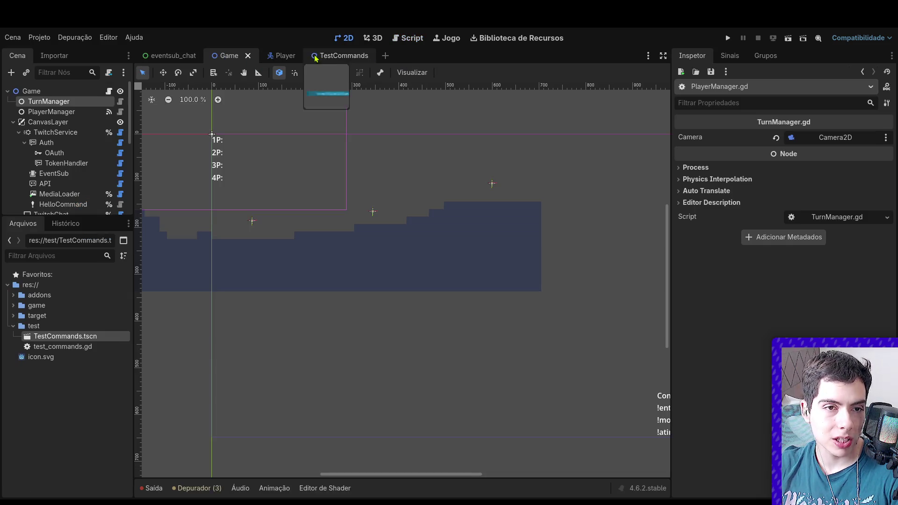
click(316, 57)
click(60, 92)
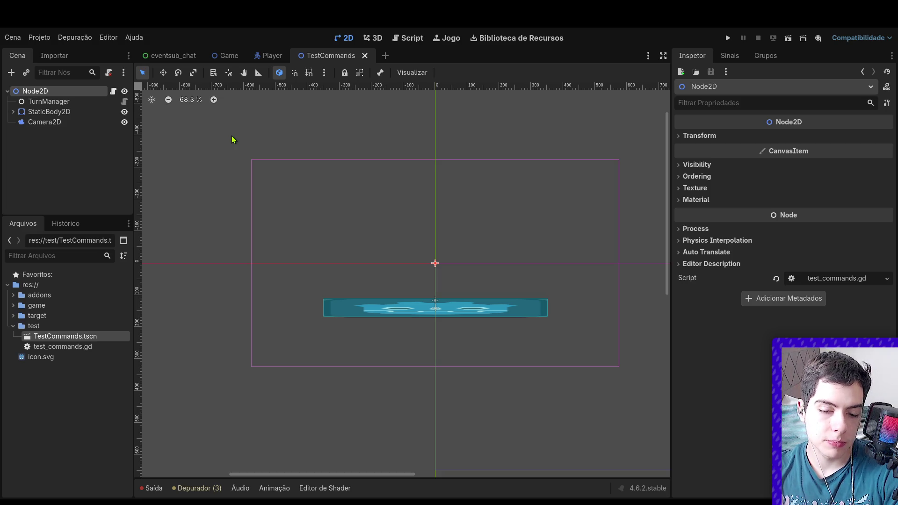
- Paste a PlayerManager node under TurnManager, save the scene, and show the Saída log
key(ctrl+v)
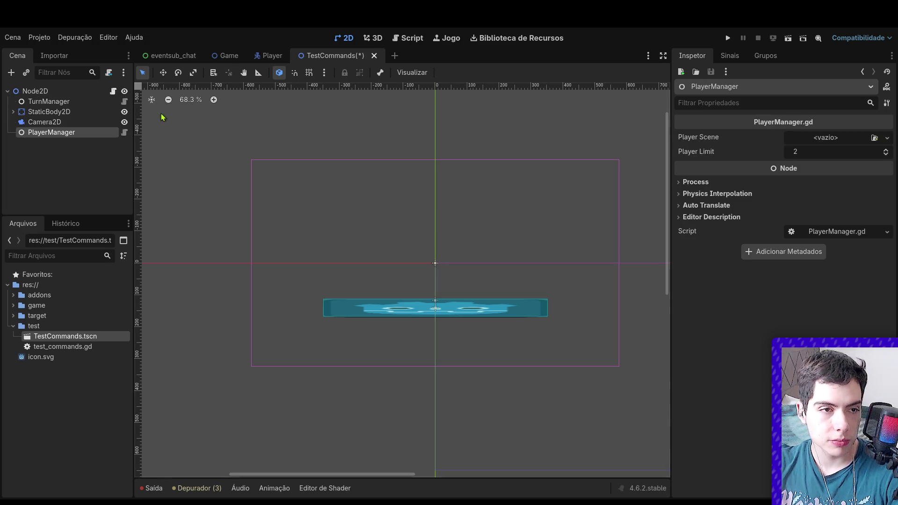
drag(54, 135, 60, 108)
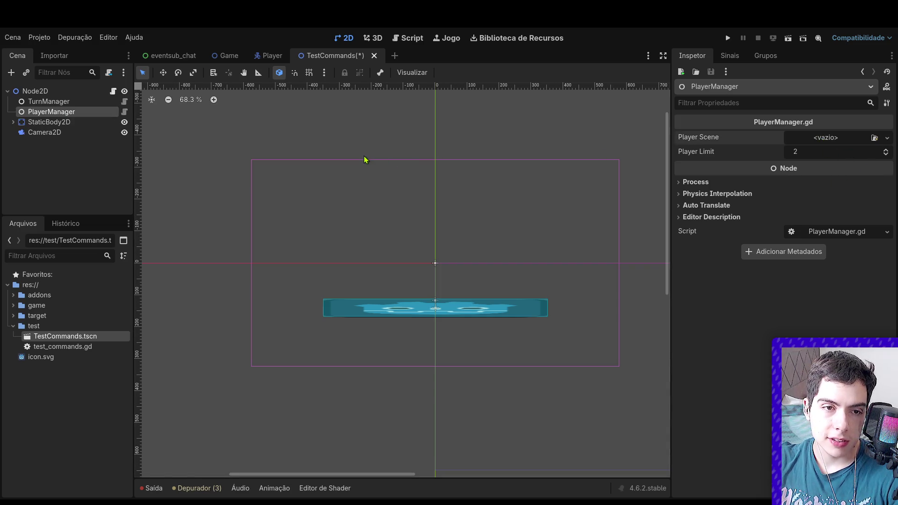
key(ctrl+s)
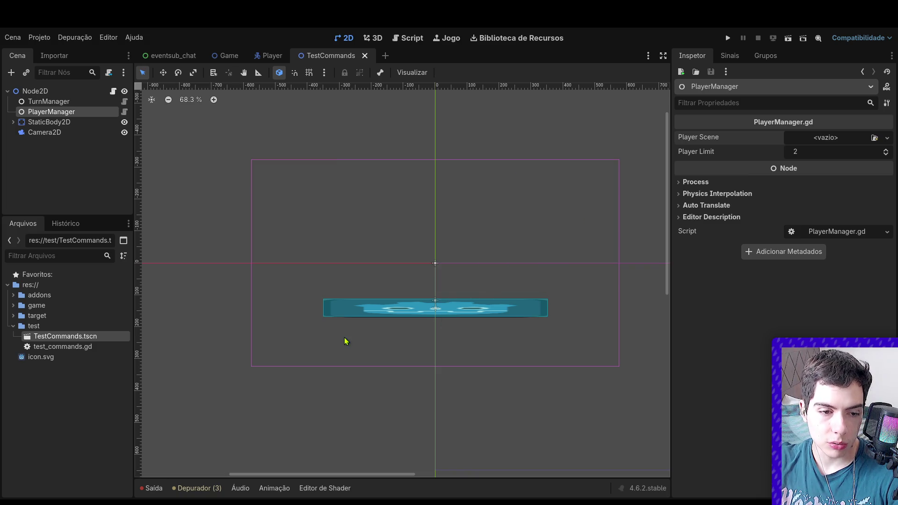
click(150, 488)
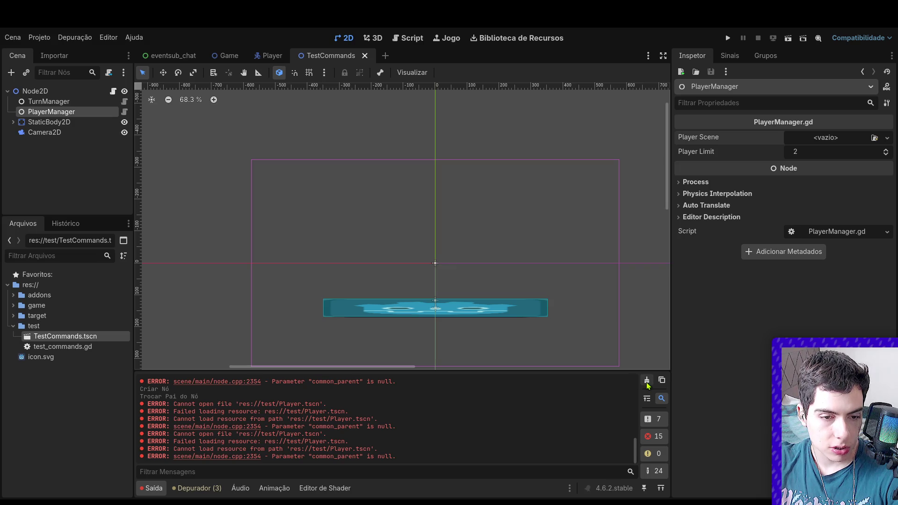
- Clear the old error messages from the Saída output panel with the broom button
click(646, 380)
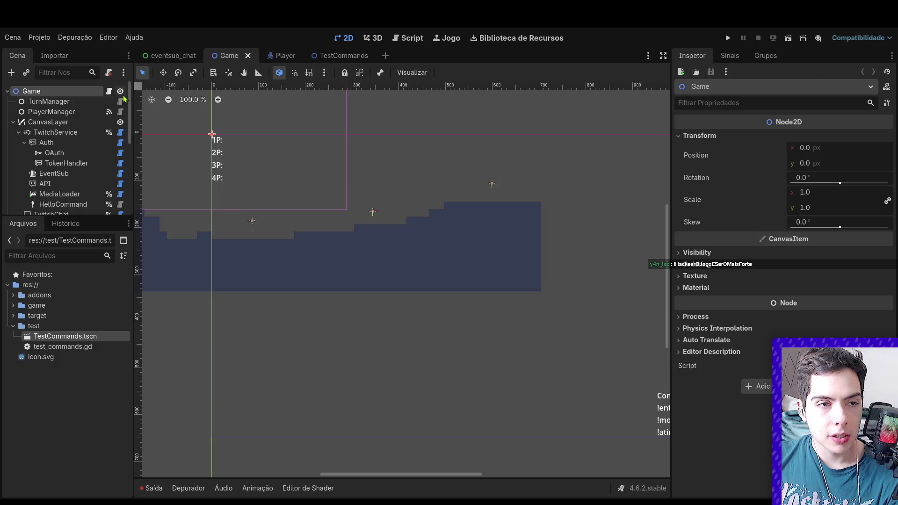
- Find the 'PlayerSpawn' group name on line 7 of the PlayerManager script, then return to TestCommands' Marker2D
click(49, 101)
click(109, 90)
scroll(293, 209, up, 10)
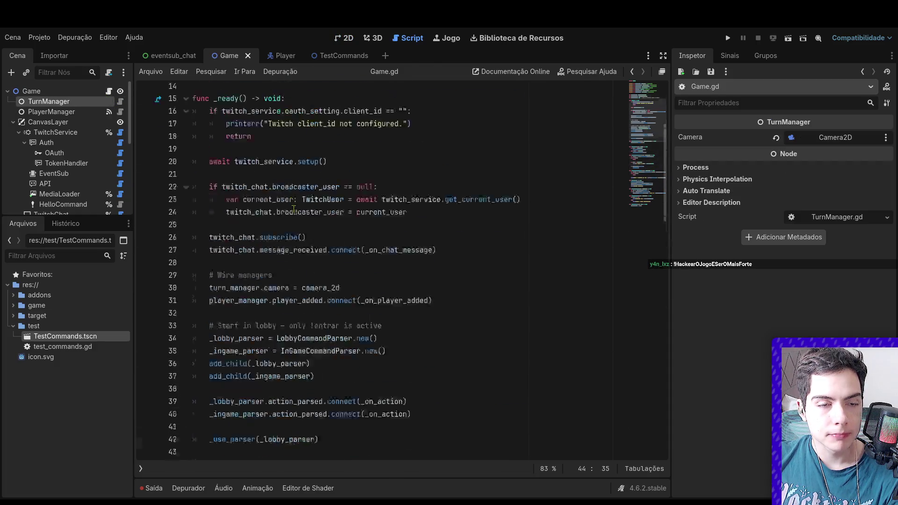
scroll(294, 209, up, 4)
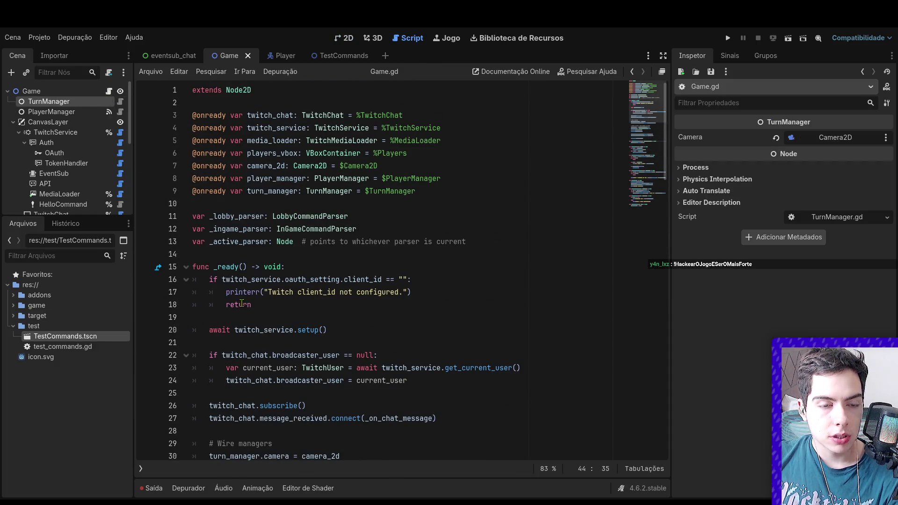
click(121, 112)
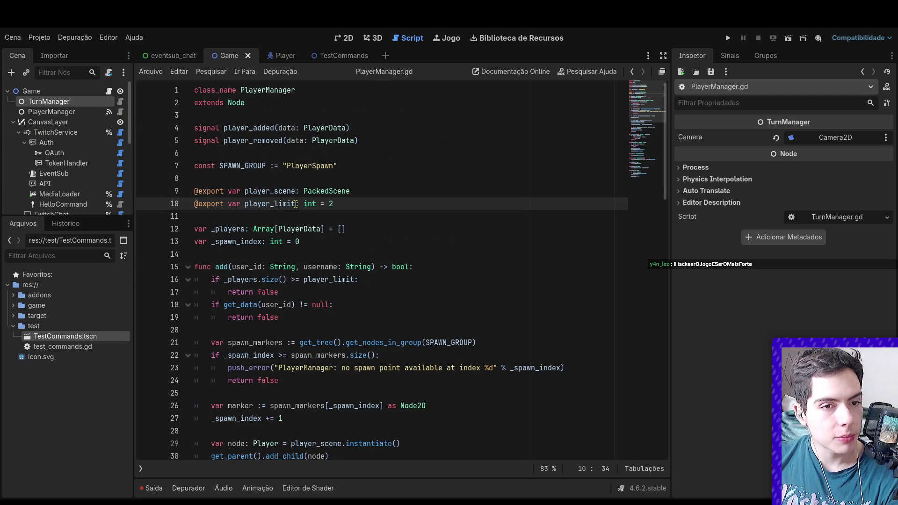
click(332, 166)
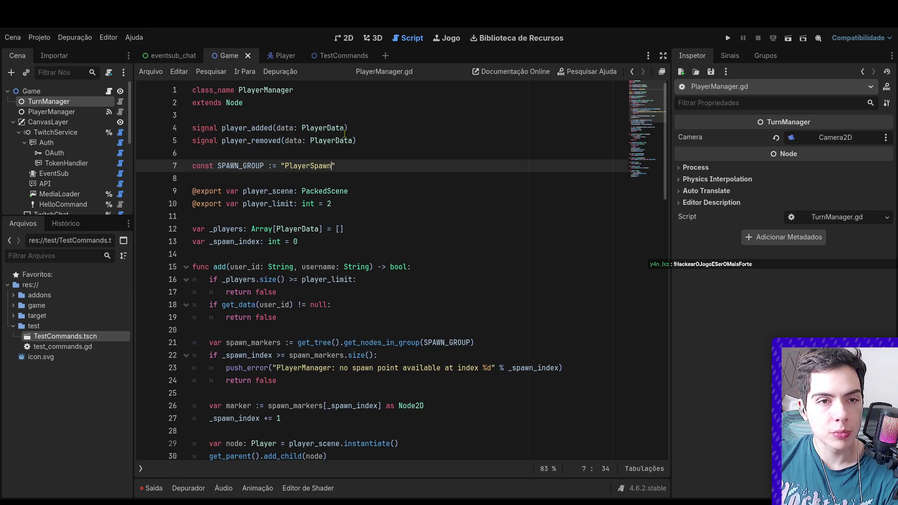
click(327, 56)
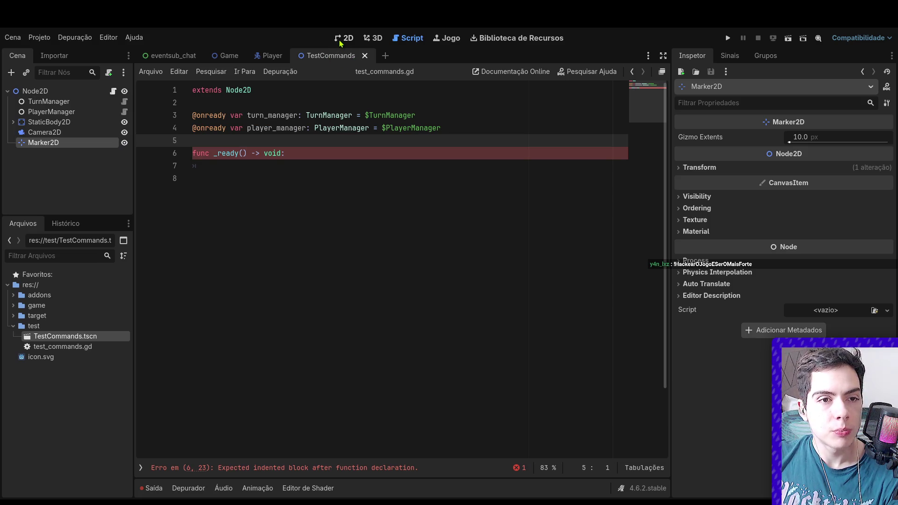
click(729, 55)
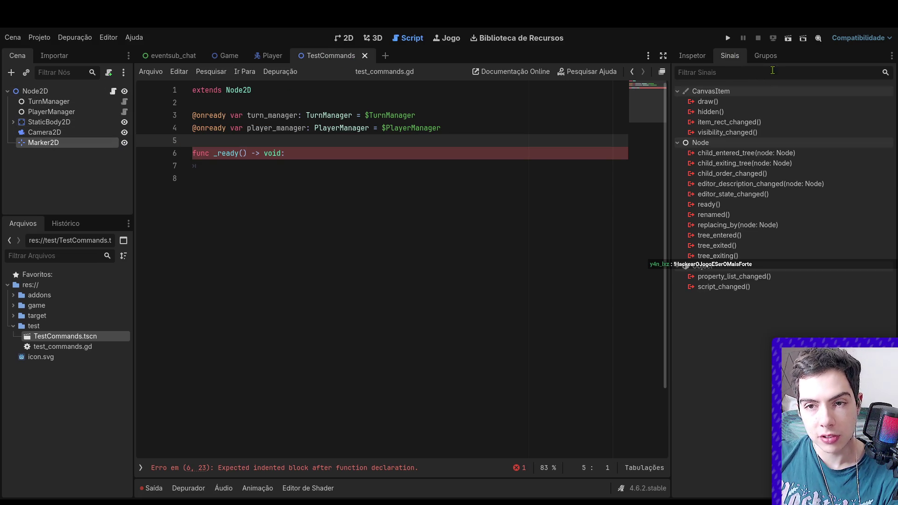
- Add Marker2D to PlayerSpawn and make _ready call player_manager.add("1", ...) with a test name, then save
click(765, 55)
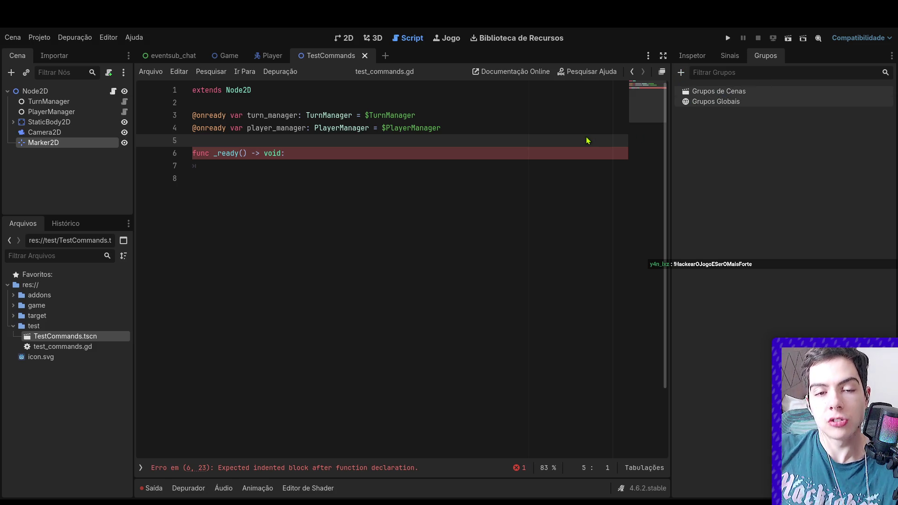
click(400, 205)
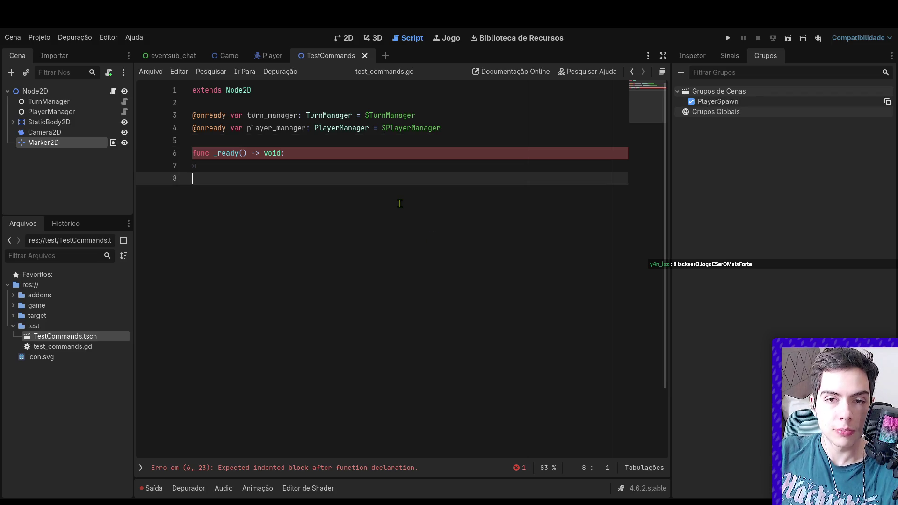
key(BackSpace)
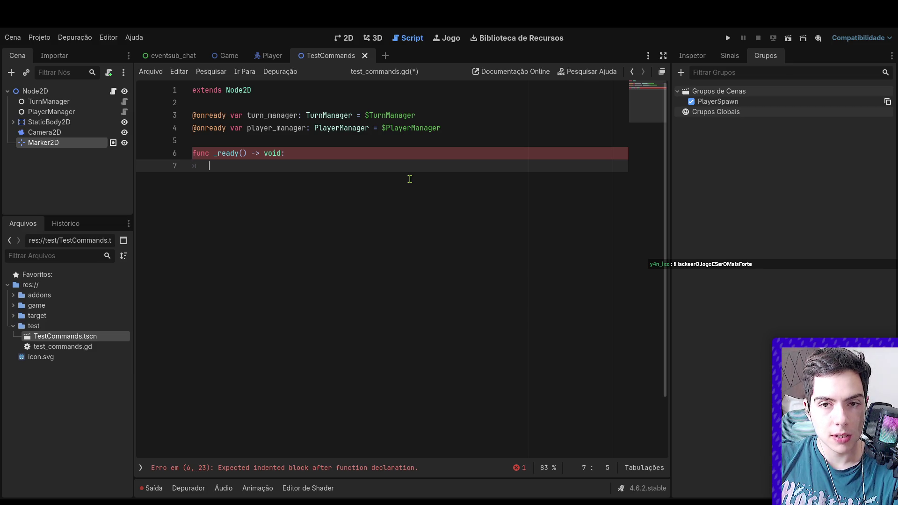
text(pla)
key(Return)
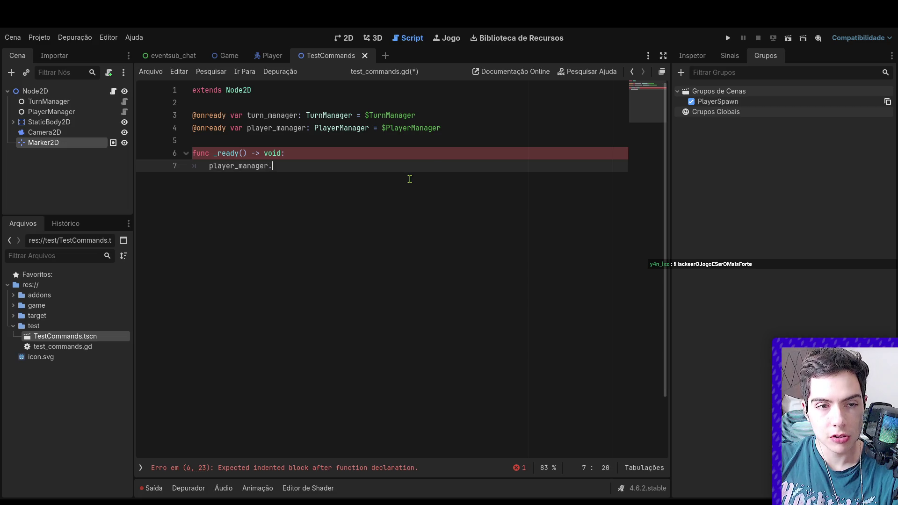
text(.add)
key(Down)
key(Down)
key(Down)
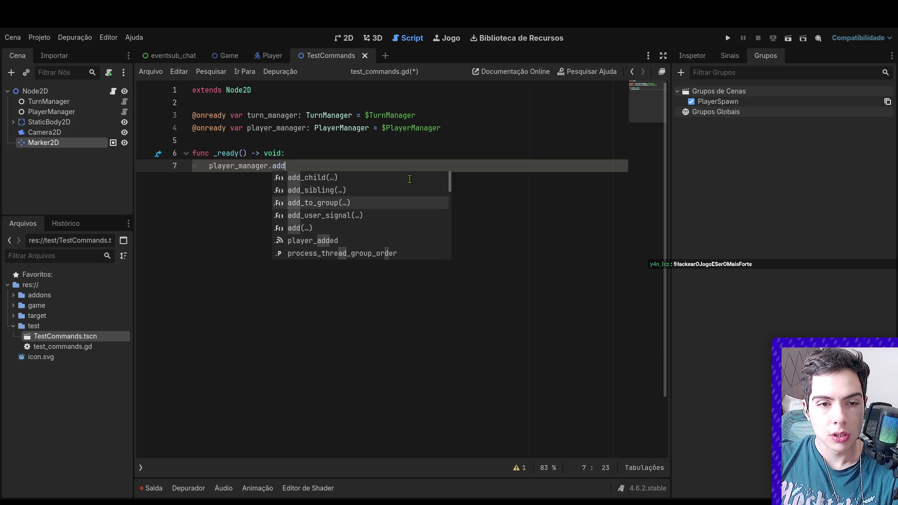
key(Return)
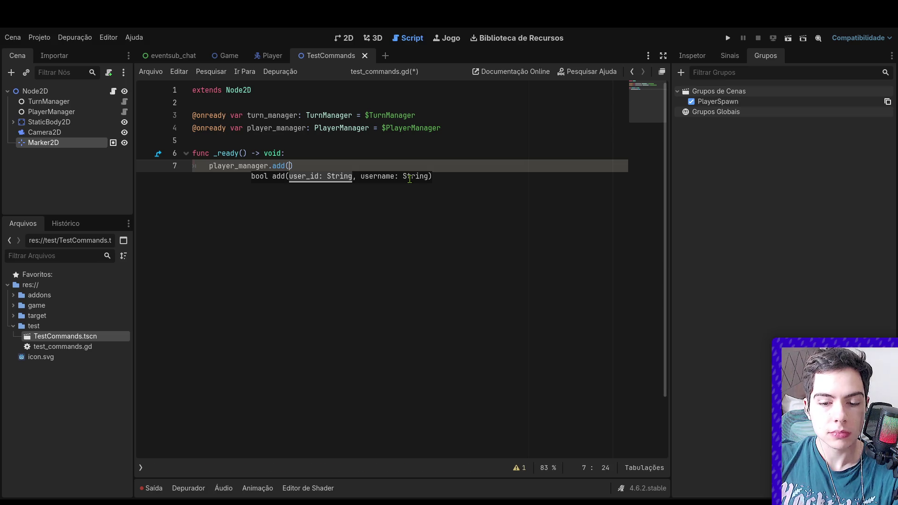
text("1")
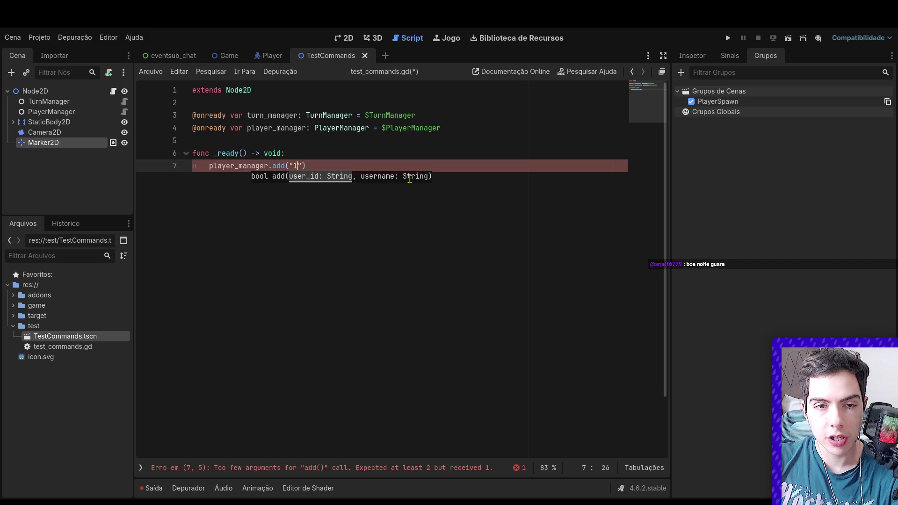
text(, "gu)
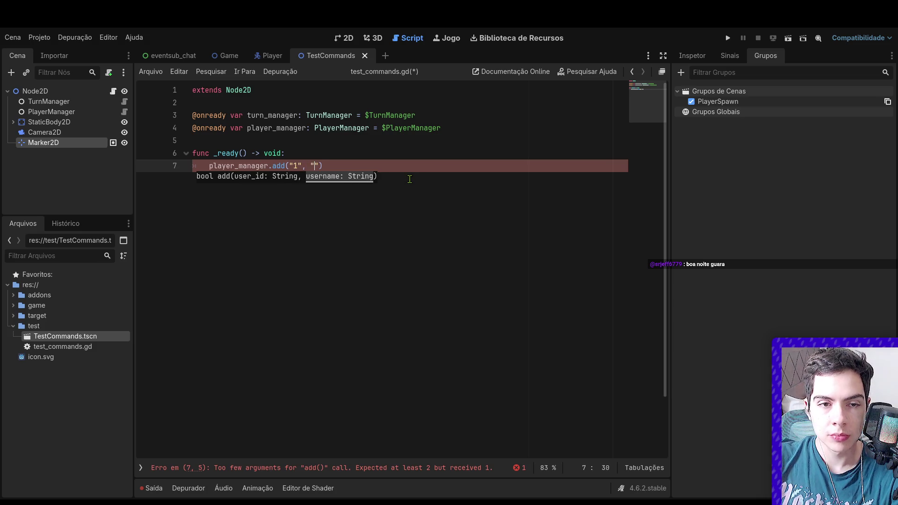
text(ara)
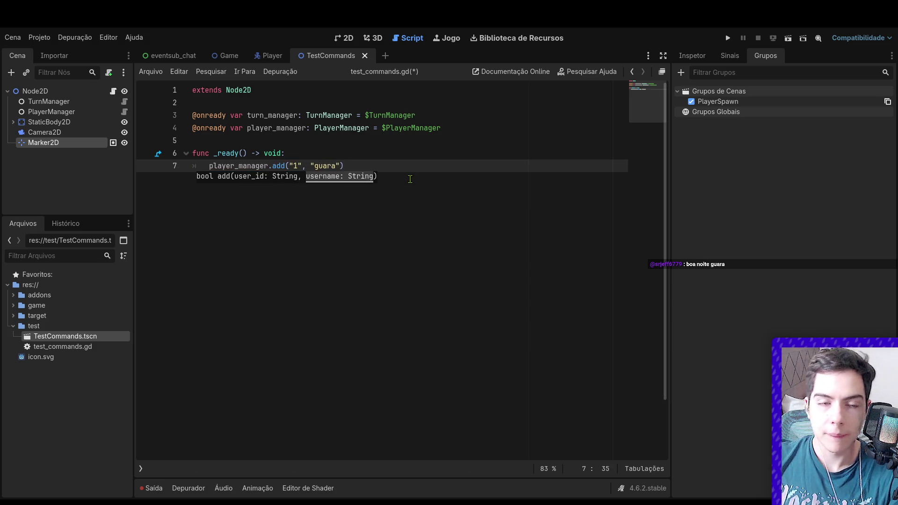
key(End)
key(ctrl+s)
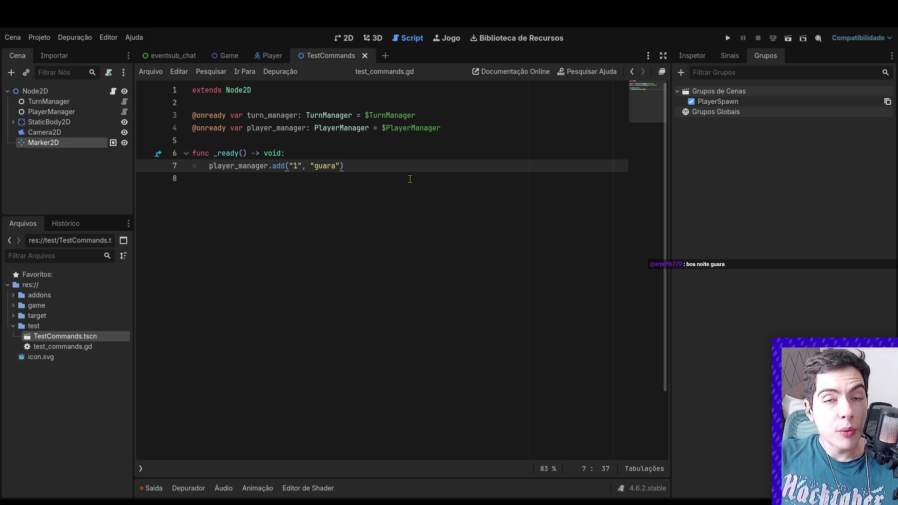
- Run the TestCommands scene to check the test player, then stop it
click(410, 179)
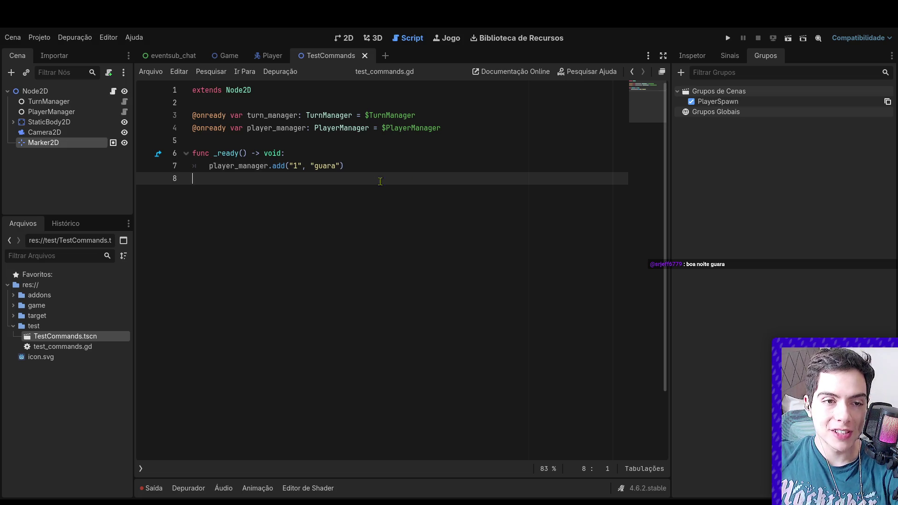
click(282, 56)
click(327, 56)
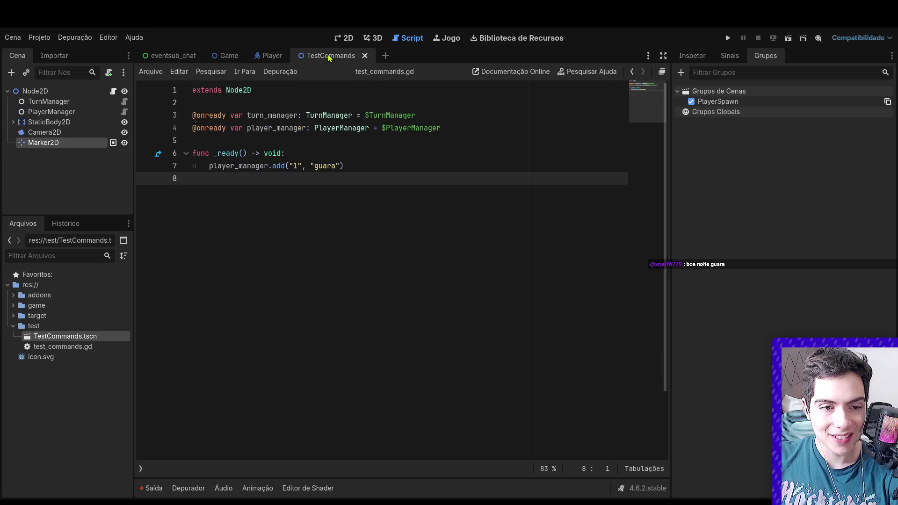
click(283, 56)
click(325, 55)
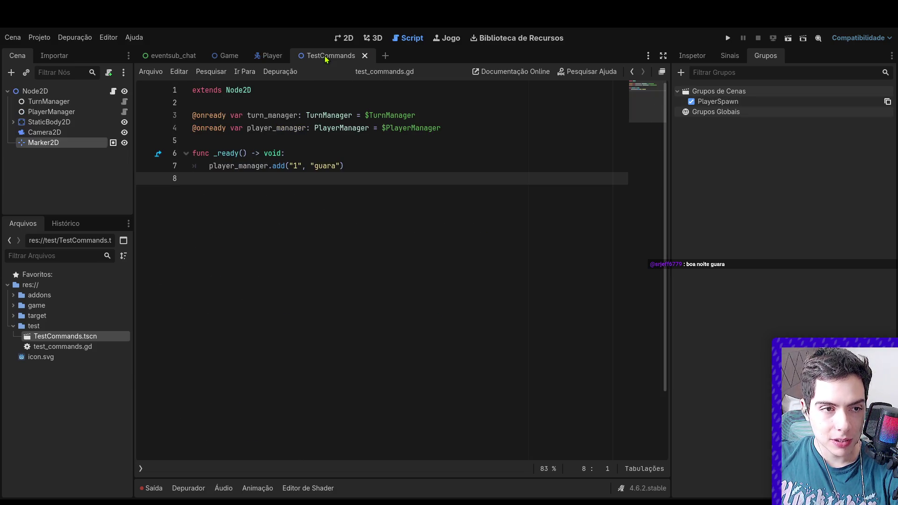
click(787, 39)
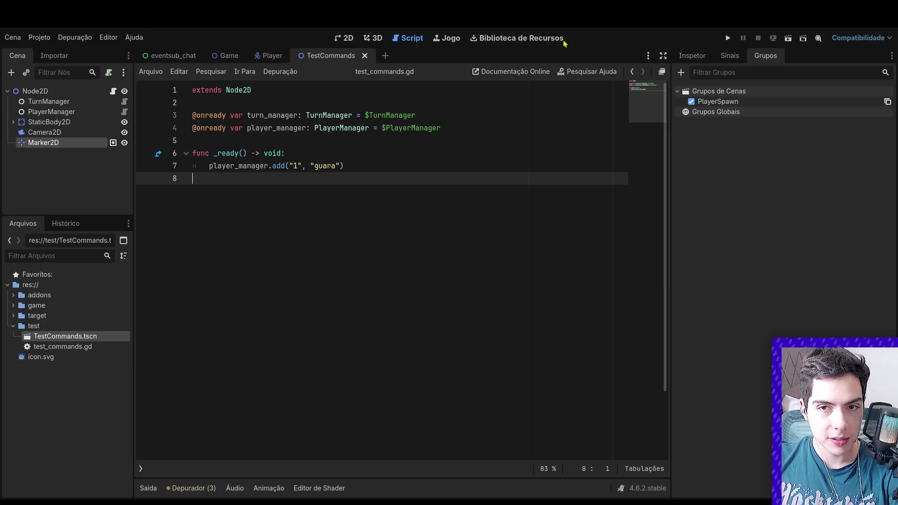
click(229, 56)
- Lower PlayerManager's Player Limit from 2 to 1, save the Game scene, and test-run it
click(348, 38)
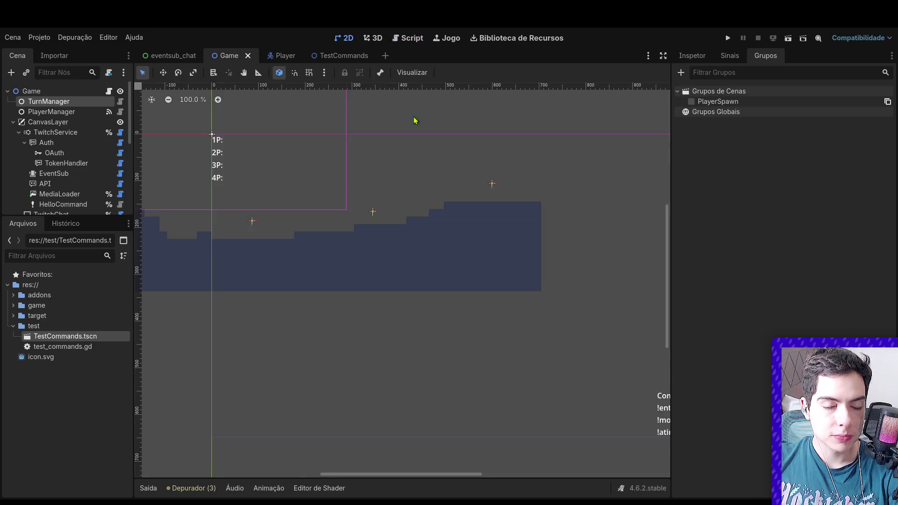
click(29, 112)
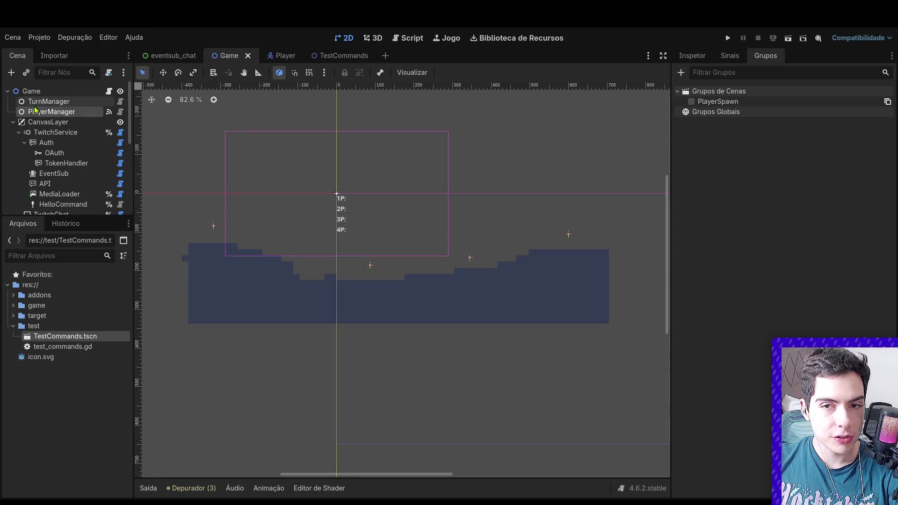
click(13, 122)
click(692, 56)
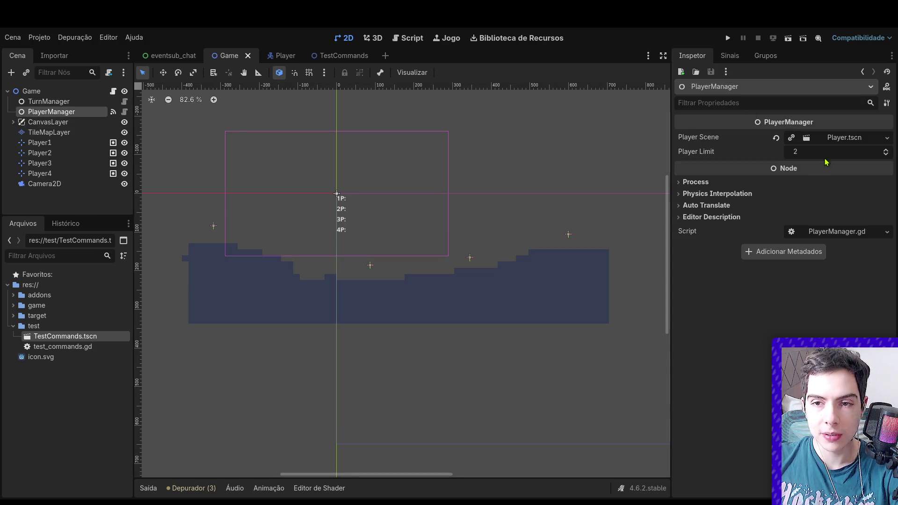
drag(826, 153, 813, 152)
key(ctrl+s)
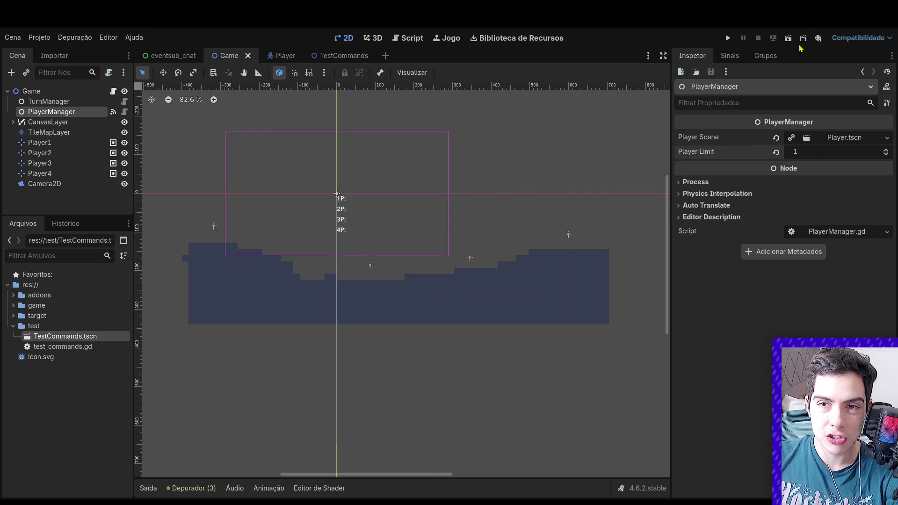
click(787, 38)
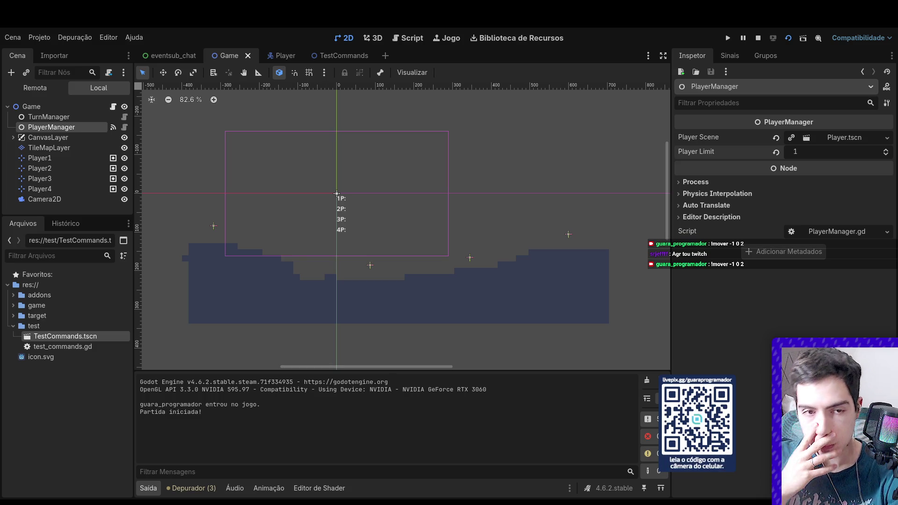
click(758, 39)
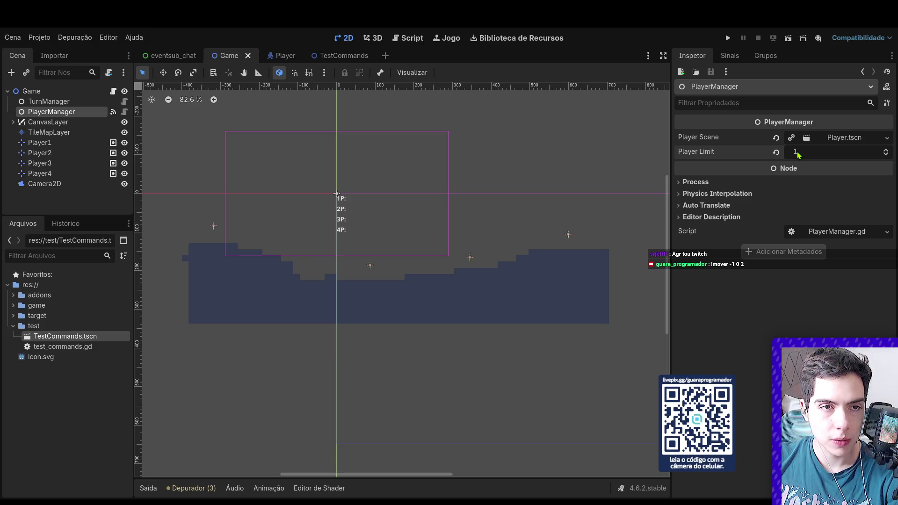
- Rerun the game, then stop it, set Player Limit back to 2, and run it again
click(788, 38)
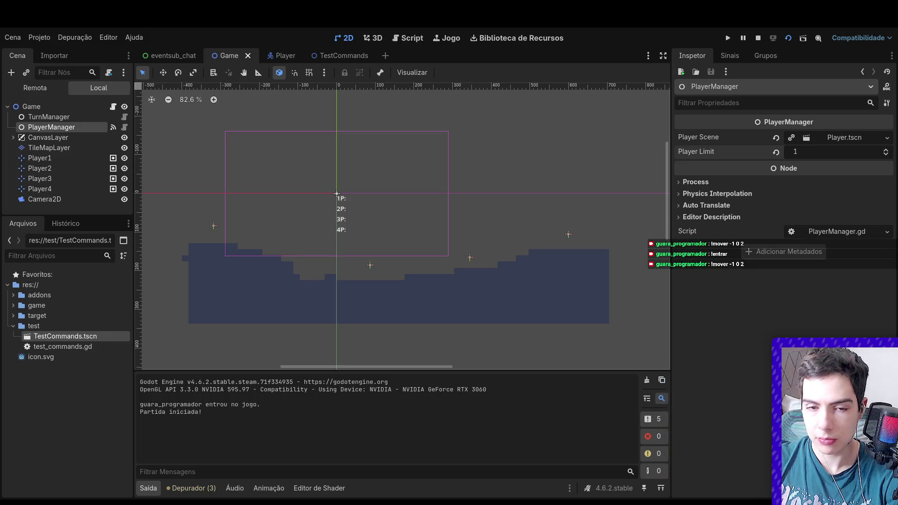
key(F8)
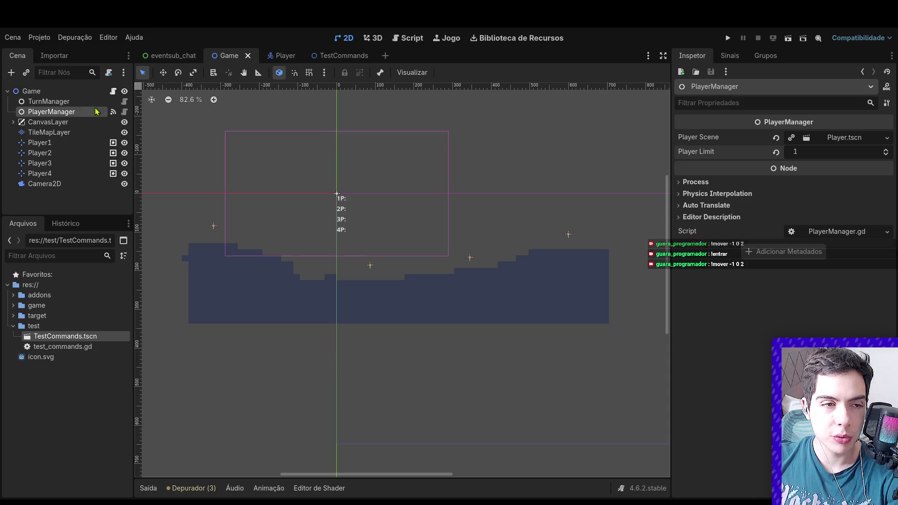
drag(826, 157, 837, 157)
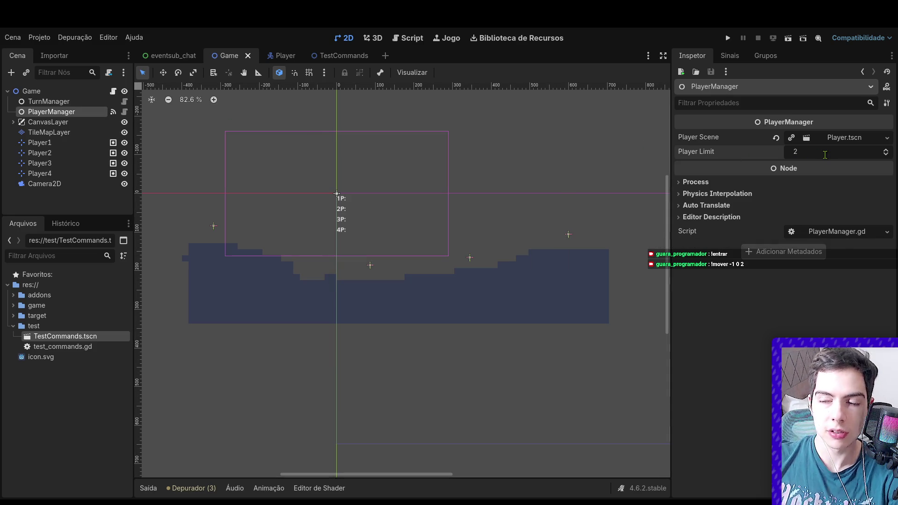
click(788, 38)
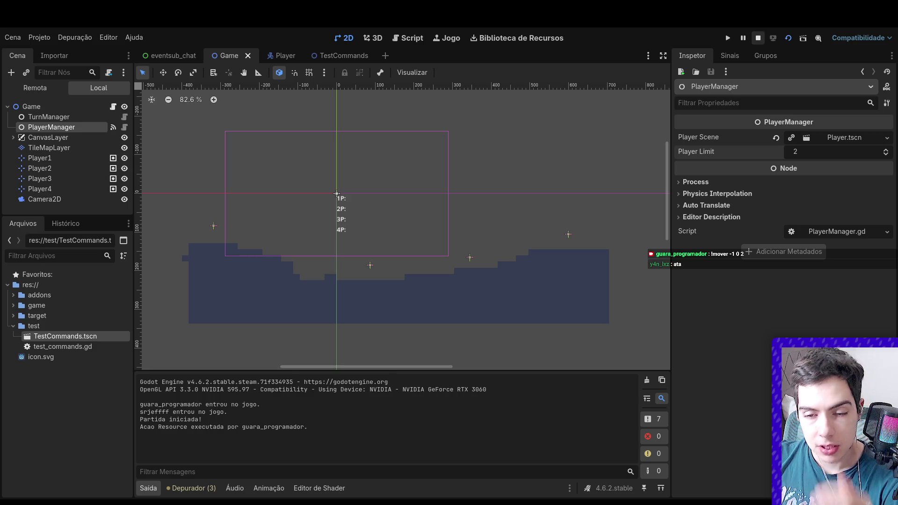
click(758, 37)
- Insert 'força' after '!mover x y' in the commands Label text and save the Game scene
click(214, 100)
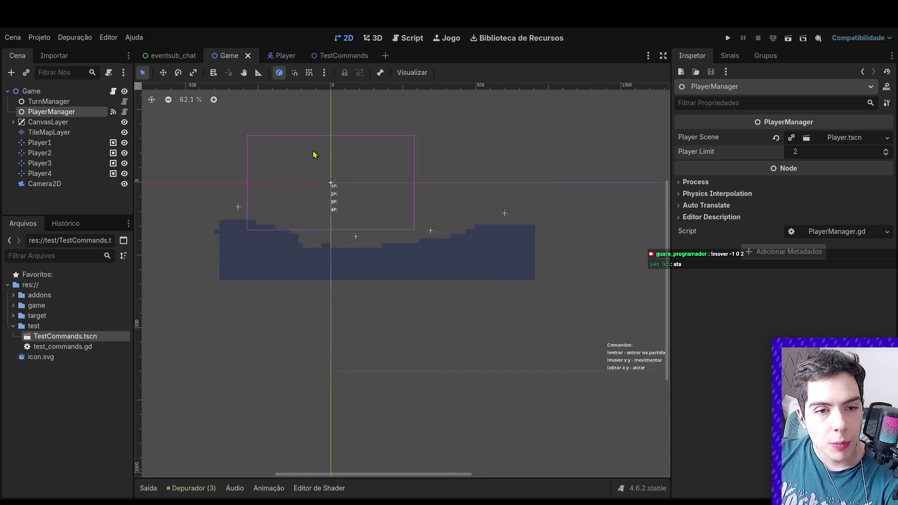
scroll(170, 168, down, 10)
scroll(379, 234, up, 10)
click(381, 250)
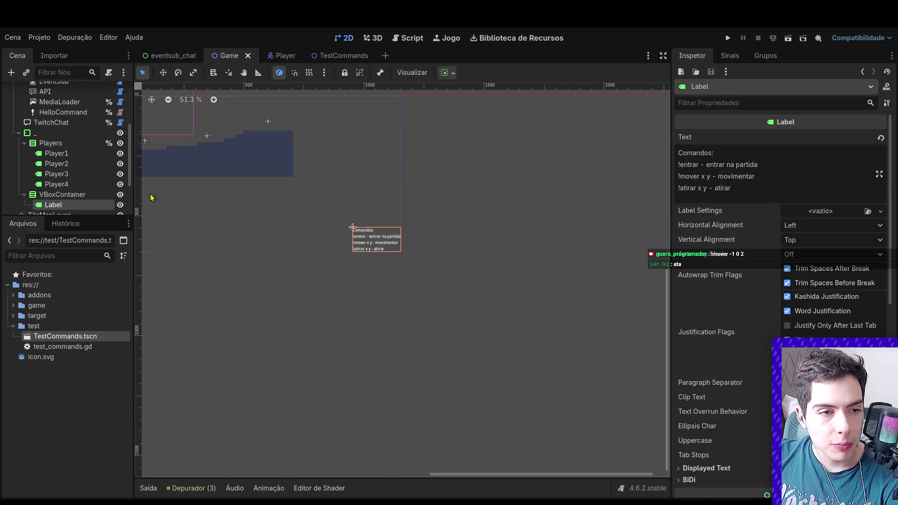
scroll(382, 244, up, 9)
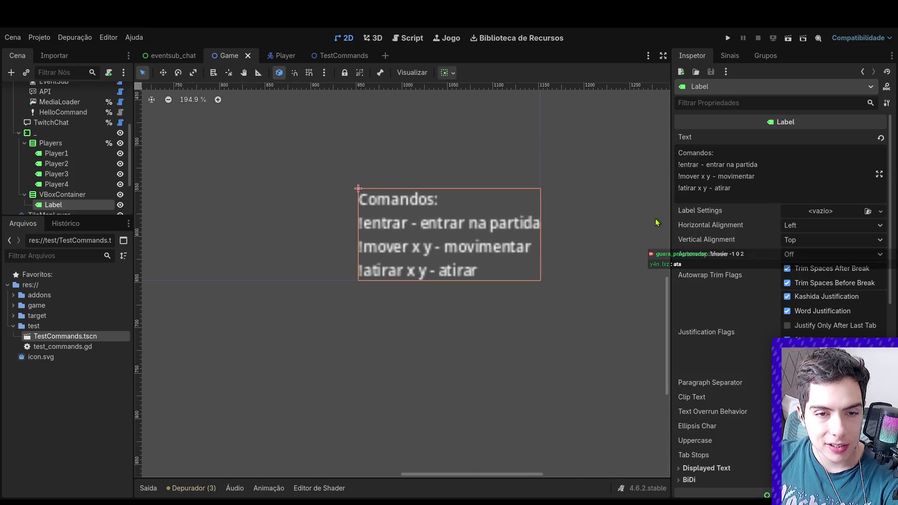
click(710, 176)
text(f)
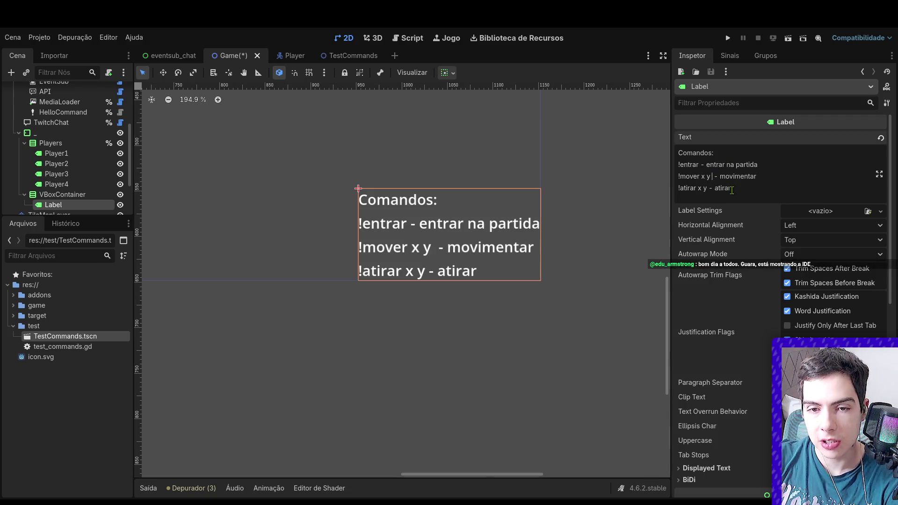
text(or)
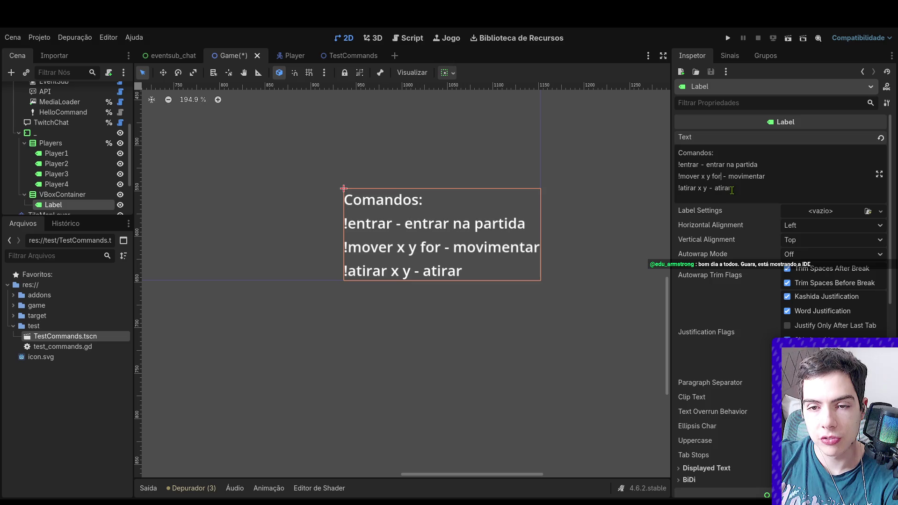
key(BackSpace)
key(BackSpace)
text(orça)
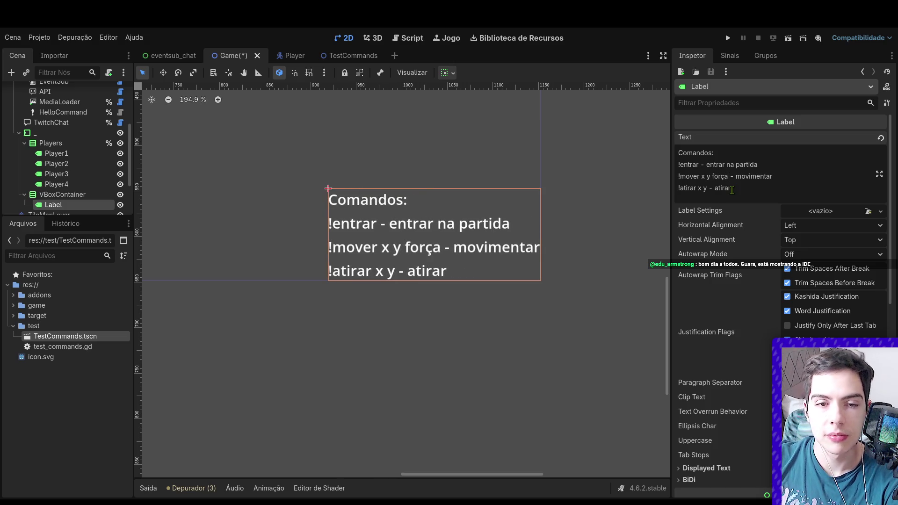
key(ctrl+s)
- Select the Players container in the Game scene
click(482, 147)
scroll(453, 144, down, 8)
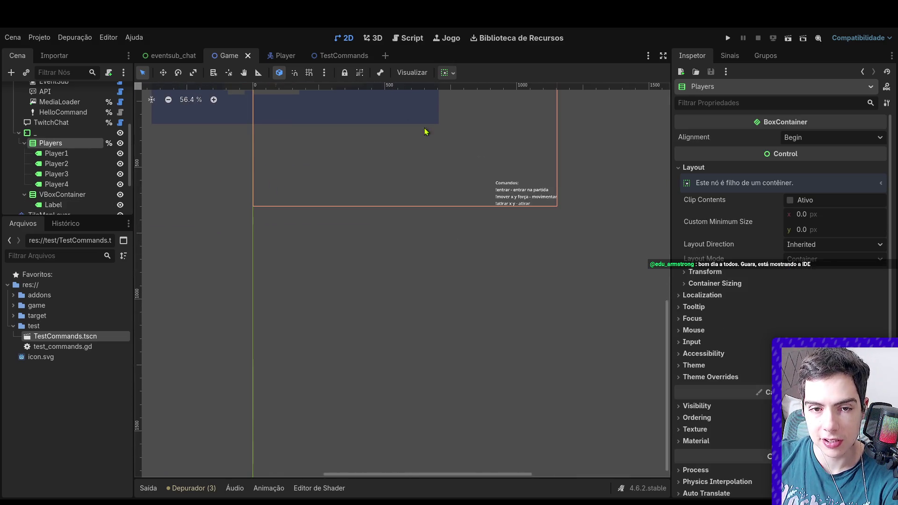
scroll(409, 112, up, 6)
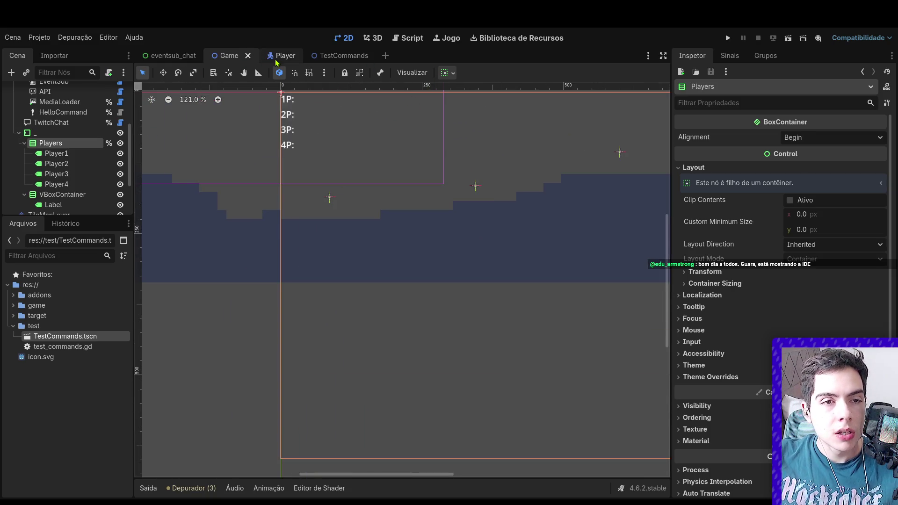
- Open player.gd and cut the 'if not is_on_floor()' gravity lines from _physics_process
click(279, 56)
click(113, 91)
scroll(391, 179, down, 6)
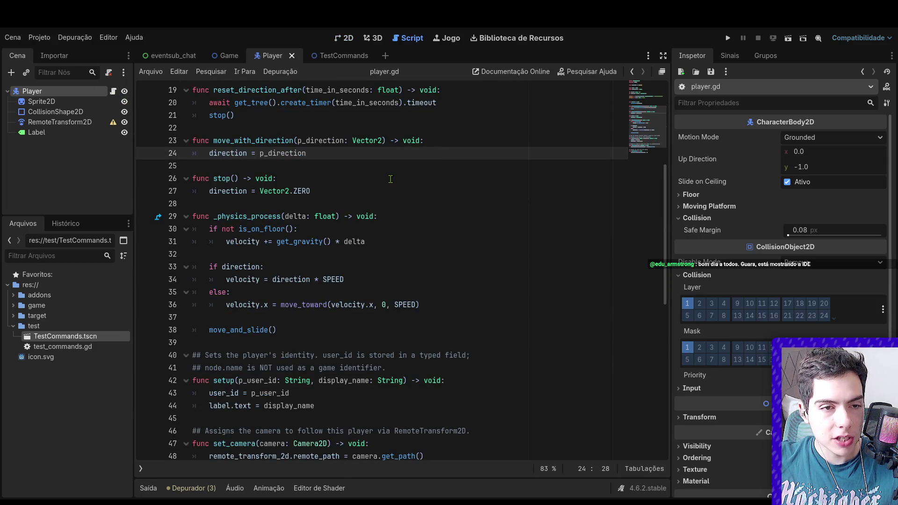
mouse_move(367, 242)
mouse_down()
mouse_move(159, 217)
mouse_move(156, 237)
mouse_move(151, 229)
mouse_up()
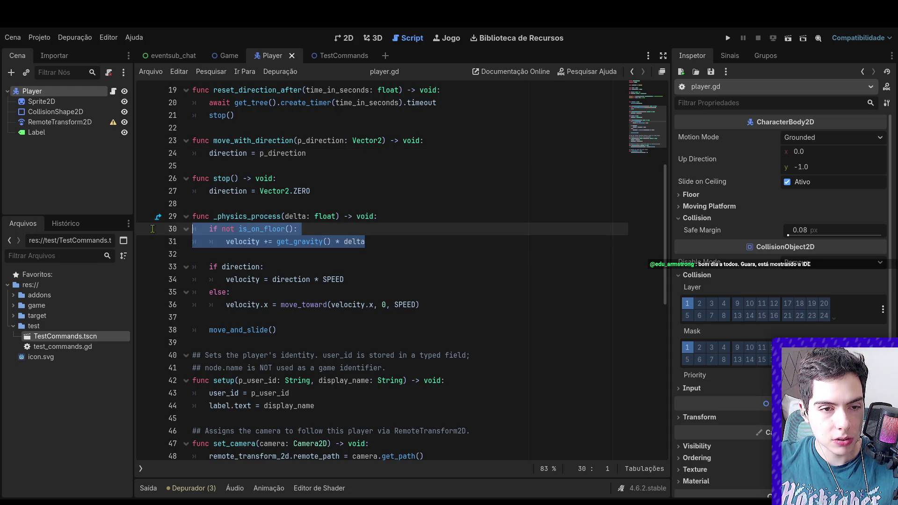
click(351, 340)
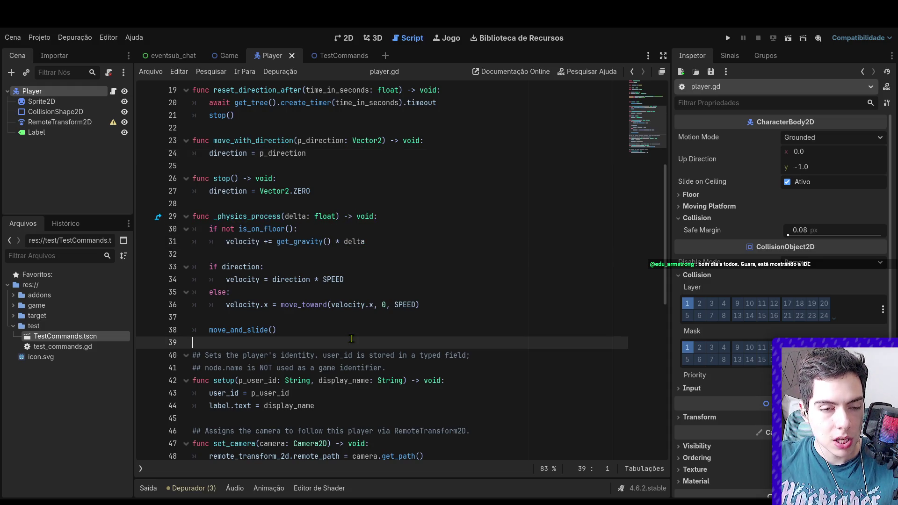
click(291, 303)
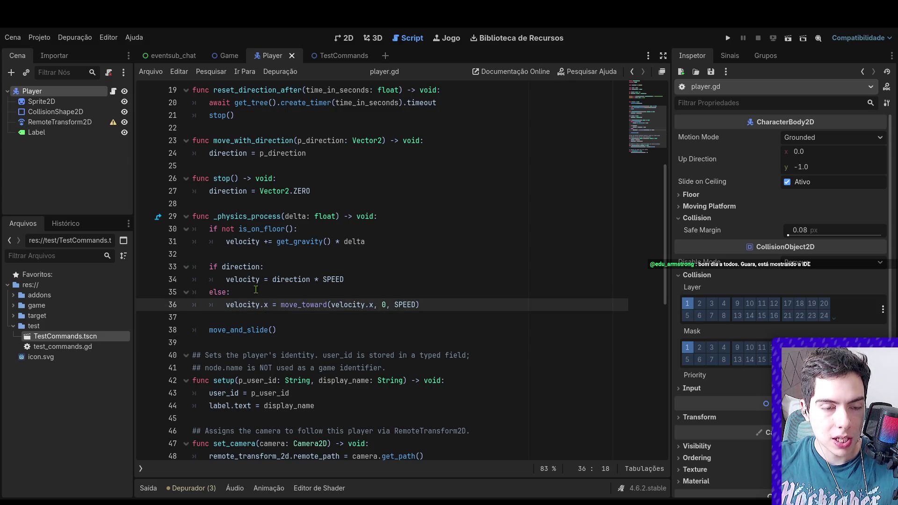
click(284, 280)
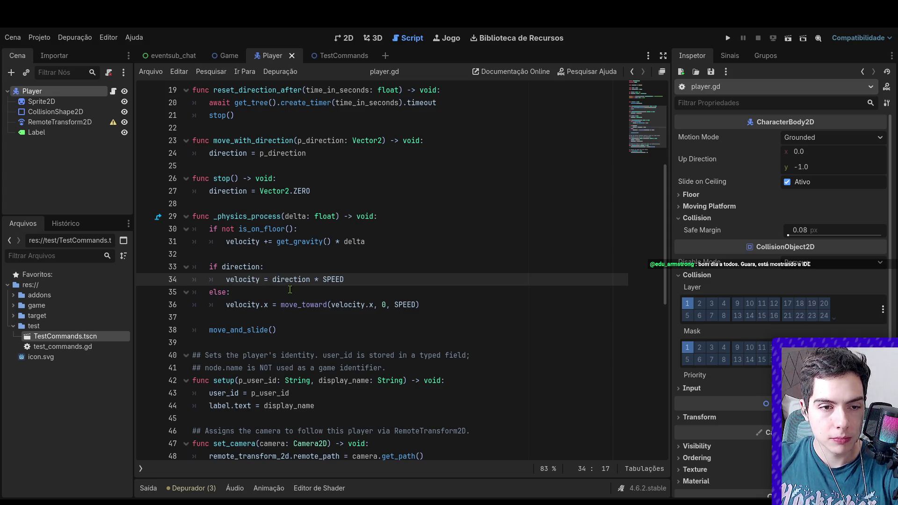
drag(377, 243, 193, 229)
key(ctrl+c)
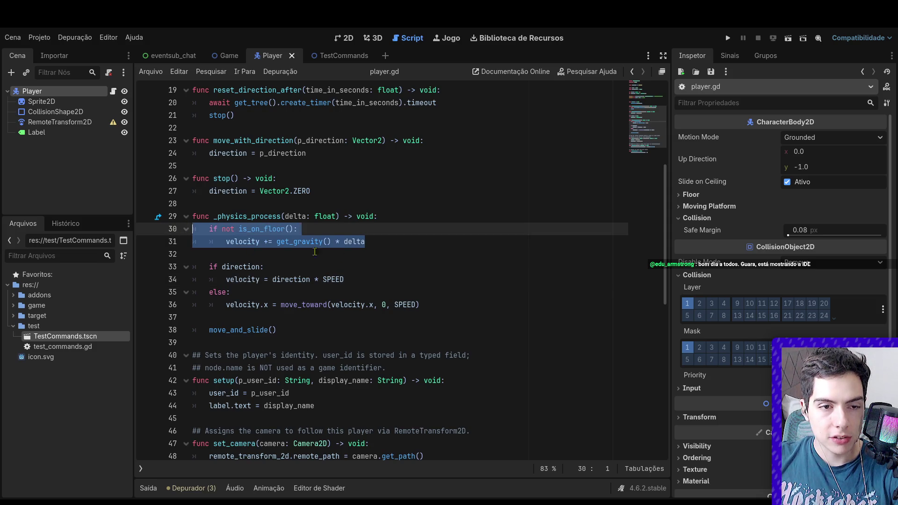
key(BackSpace)
key(BackSpace)
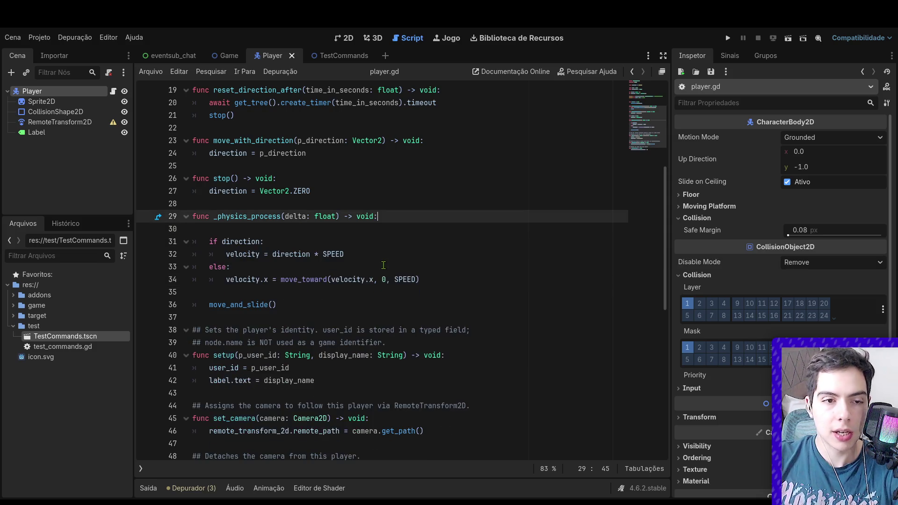
- Paste the gravity block just above move_and_slide(), after the direction-based velocity code
click(429, 275)
key(Return)
key(Return)
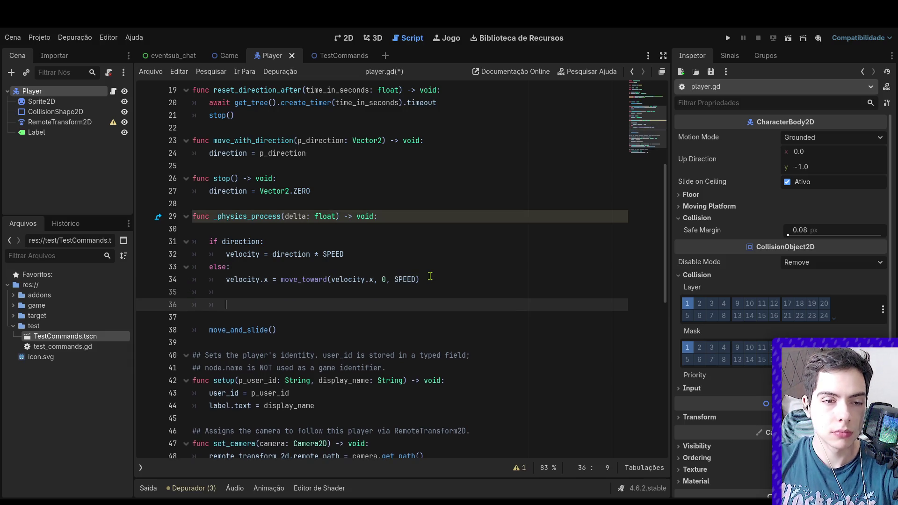
key(ctrl+z)
key(ctrl+z)
key(ctrl+z)
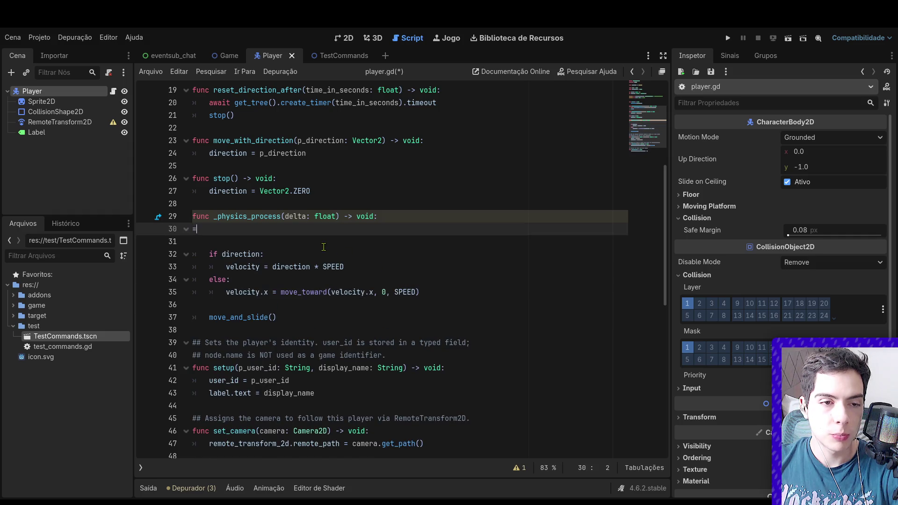
key(ctrl+z)
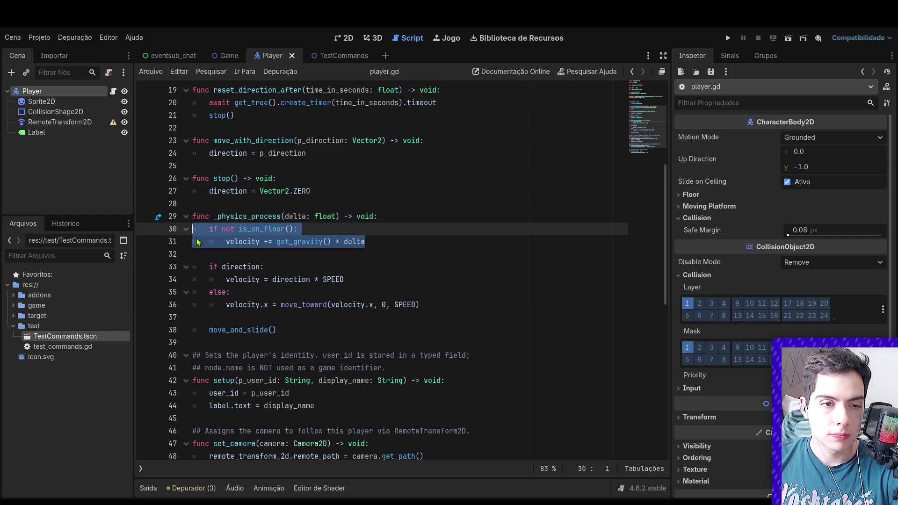
key(ctrl+y)
click(270, 287)
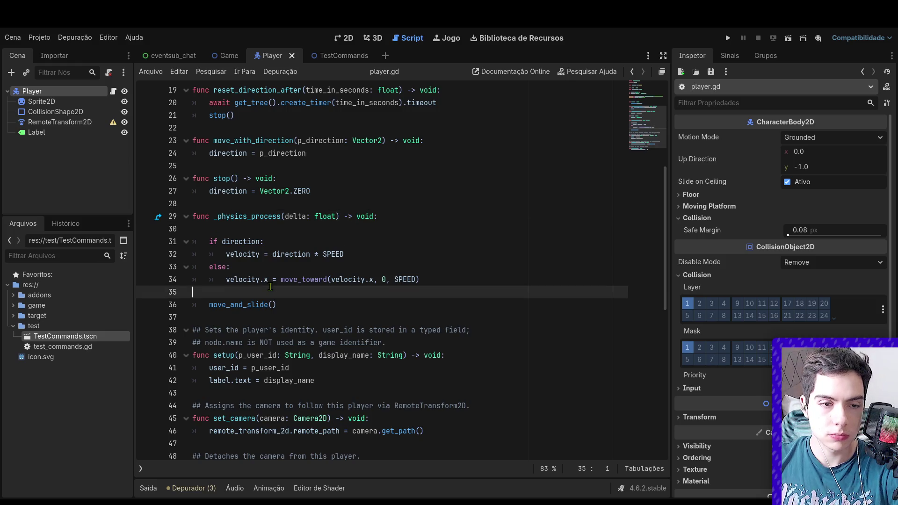
key(Return)
key(ctrl+v)
click(363, 279)
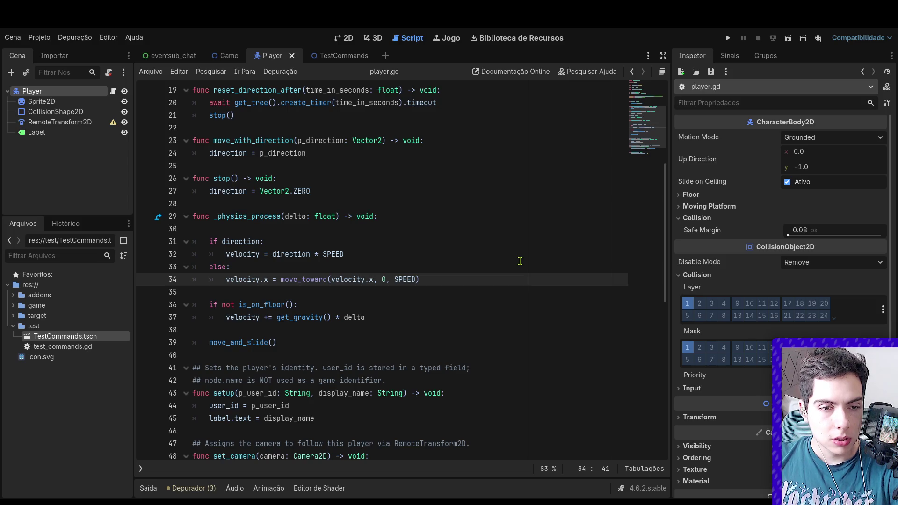
click(223, 60)
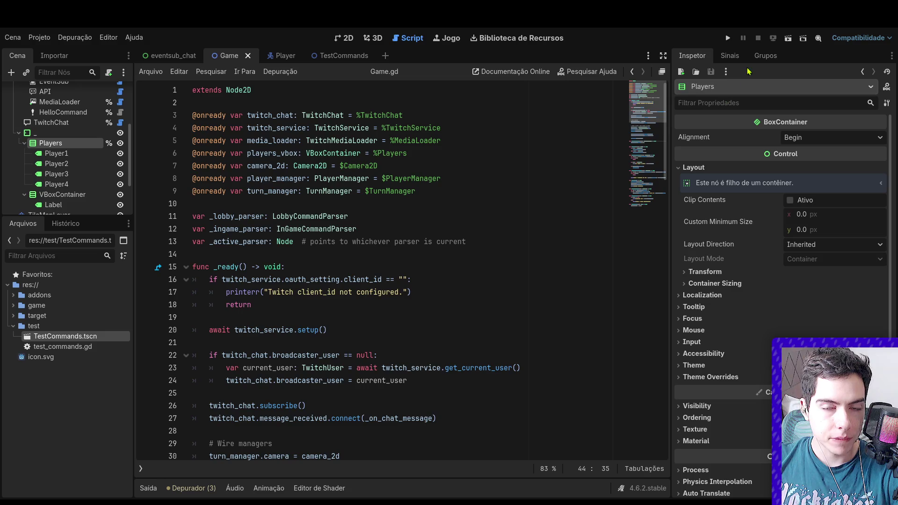
- Run the Game scene, which halts at twitch_api.gd line 864 with a Nil-to-Dictionary error
click(788, 39)
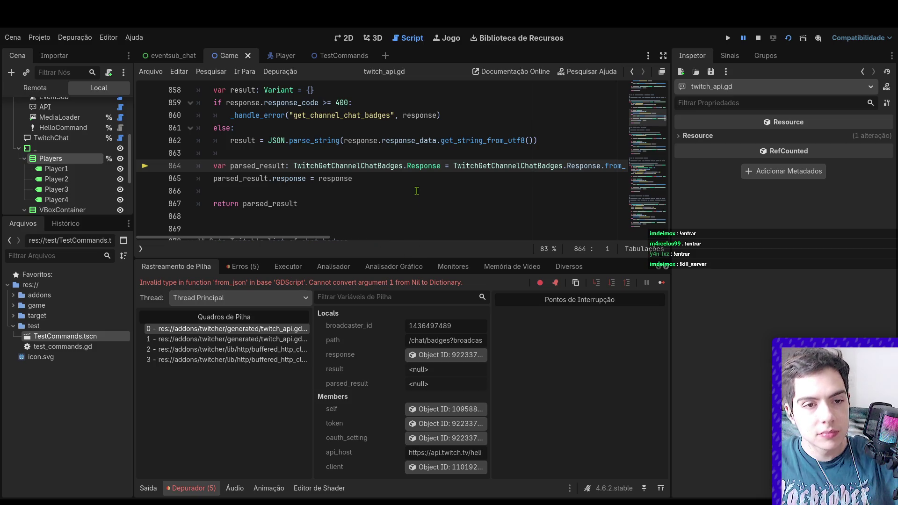
- Widen the Debugger's stack frames and Locals panes to inspect the from_json error
ctrl+scroll(399, 192, down, 2)
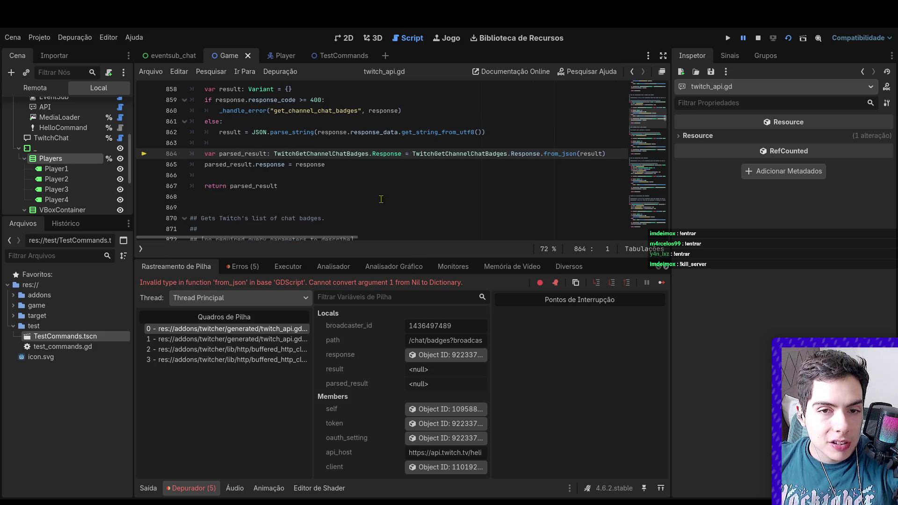
ctrl+scroll(381, 200, up, 2)
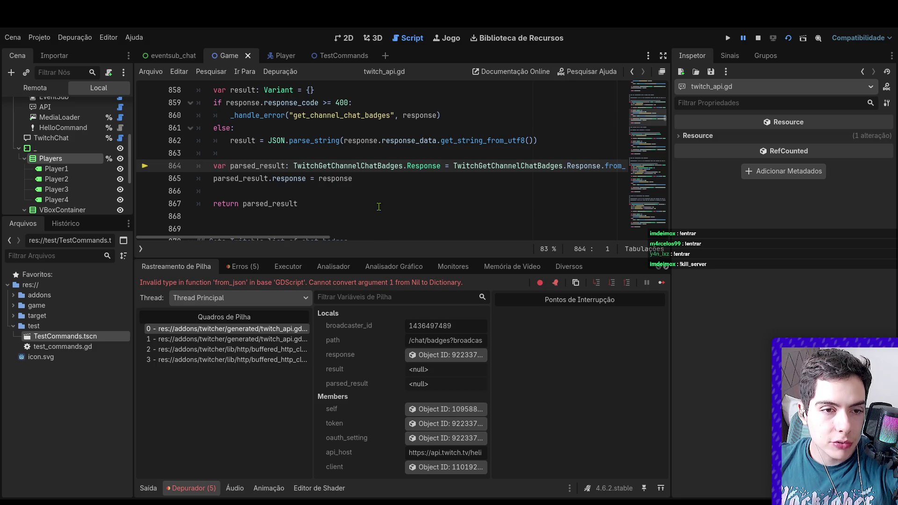
ctrl+scroll(379, 206, down, 1)
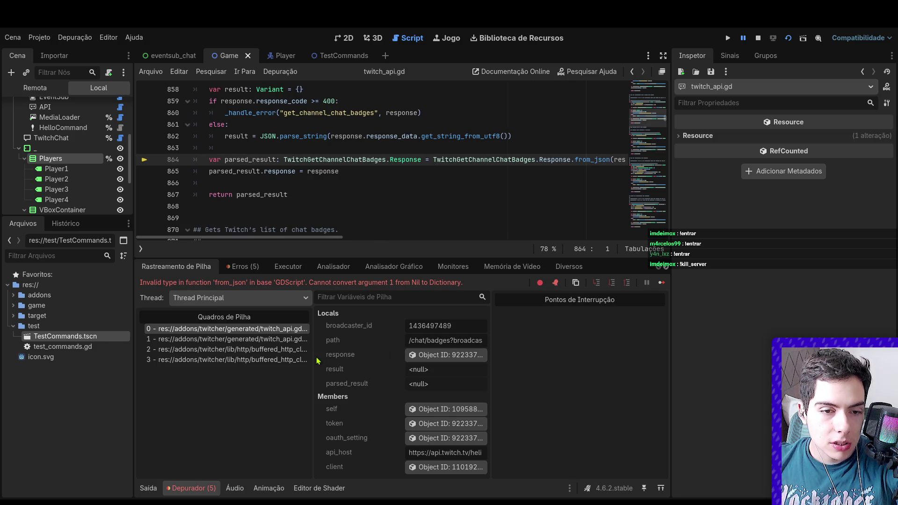
mouse_move(317, 360)
mouse_down()
mouse_move(363, 361)
mouse_move(208, 364)
mouse_move(523, 385)
mouse_move(350, 383)
mouse_move(523, 389)
mouse_move(497, 388)
mouse_up()
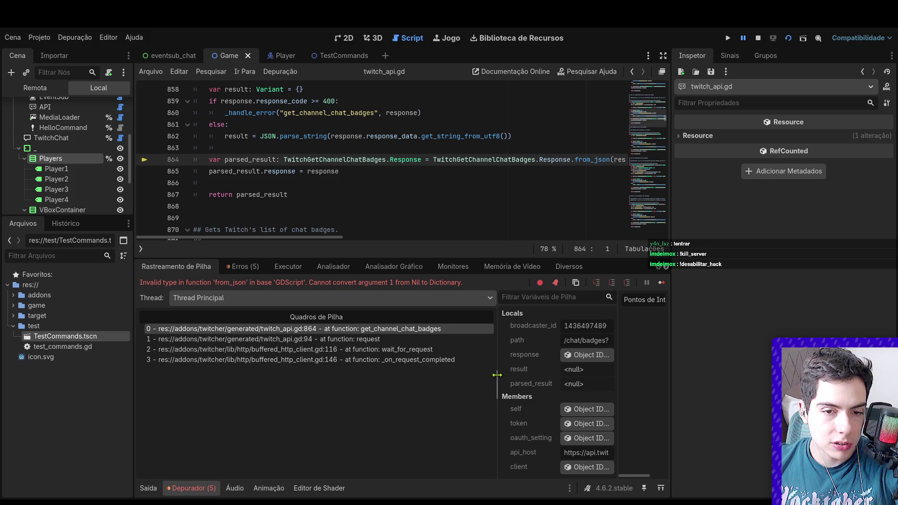
drag(497, 386, 445, 374)
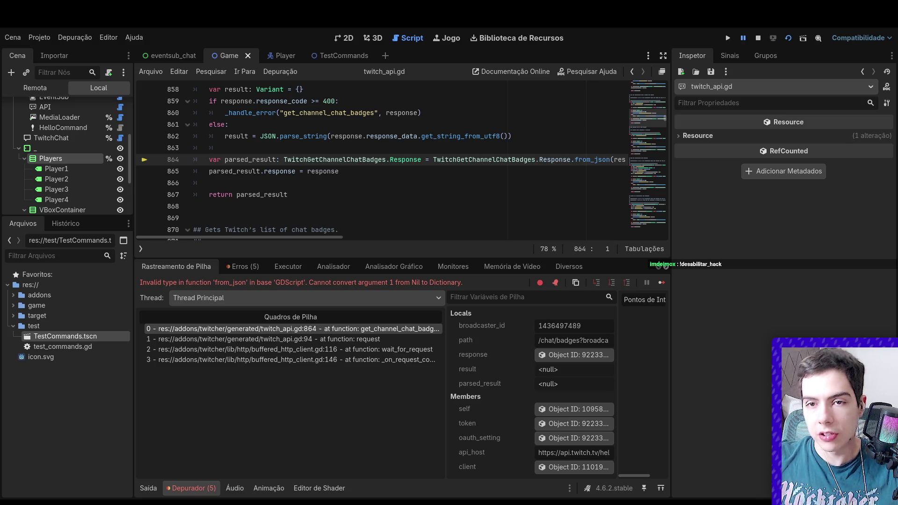
- Stop the halted run, relaunch the game so chat players join, then stop it
click(758, 38)
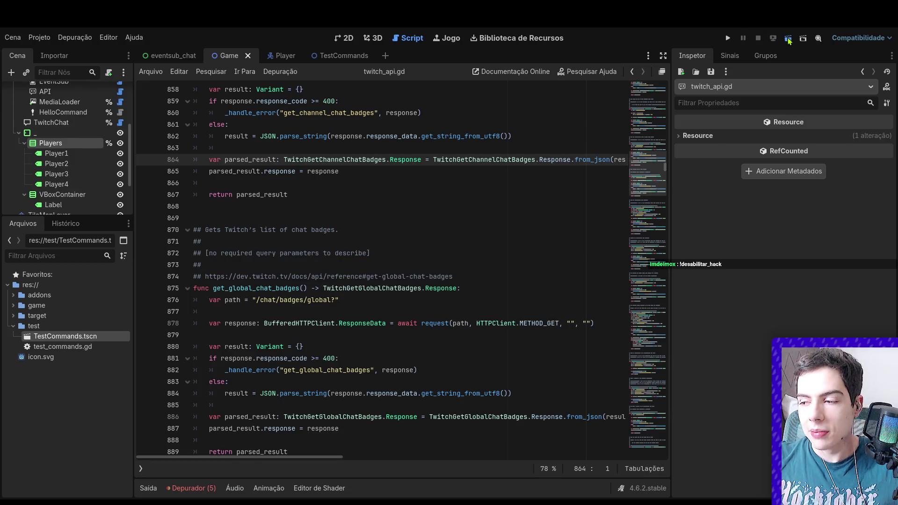
click(787, 38)
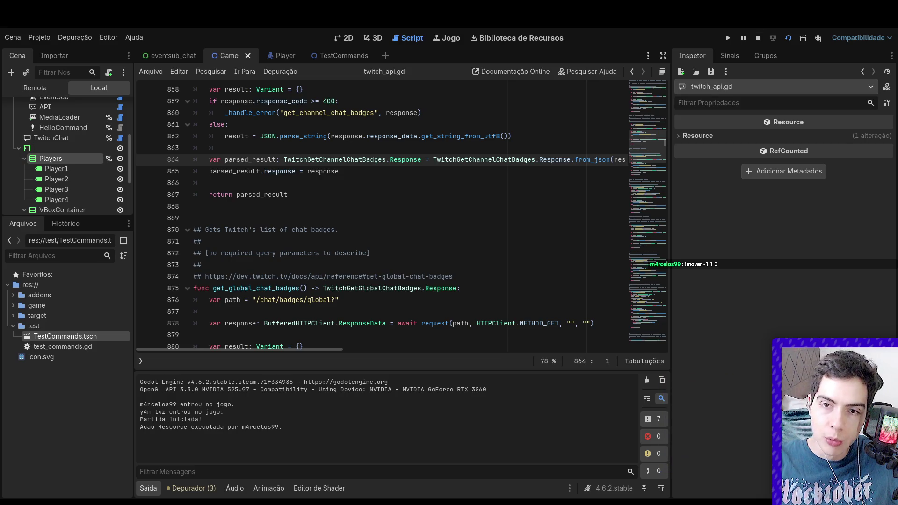
click(757, 38)
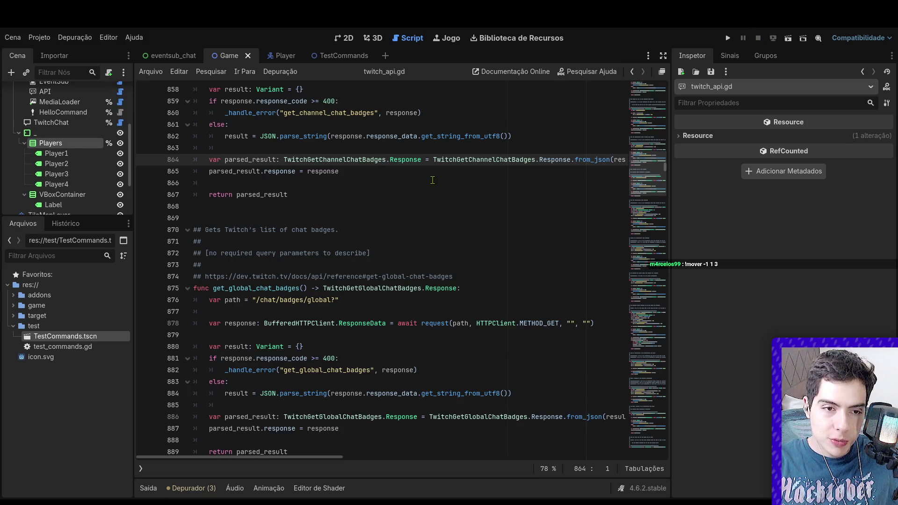
- Open MoveAction.gd from game > actions and place the caret in apply_turn's 0.5 reset delay
click(350, 61)
click(269, 56)
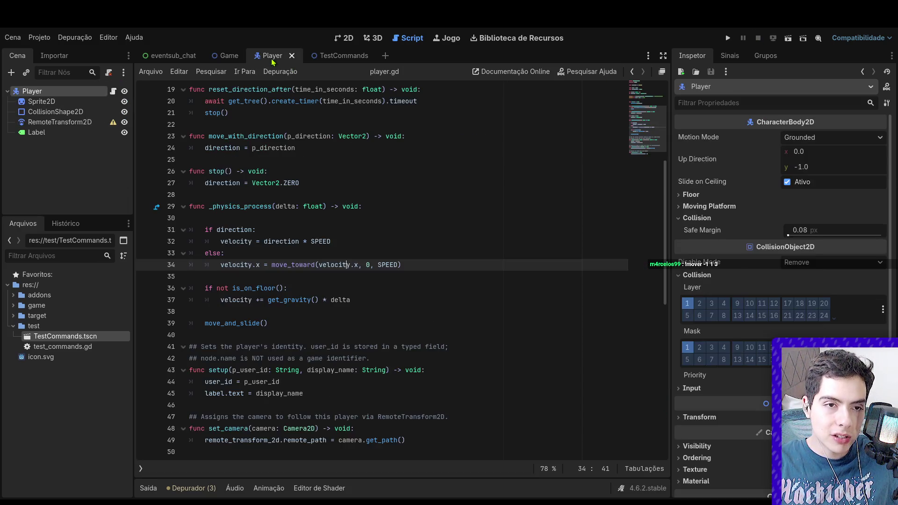
scroll(316, 270, down, 4)
scroll(316, 270, up, 8)
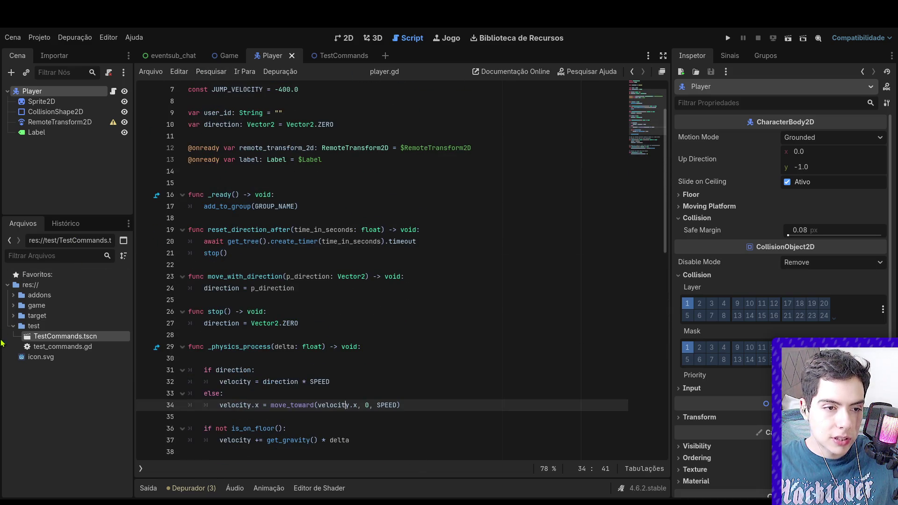
click(13, 327)
click(13, 305)
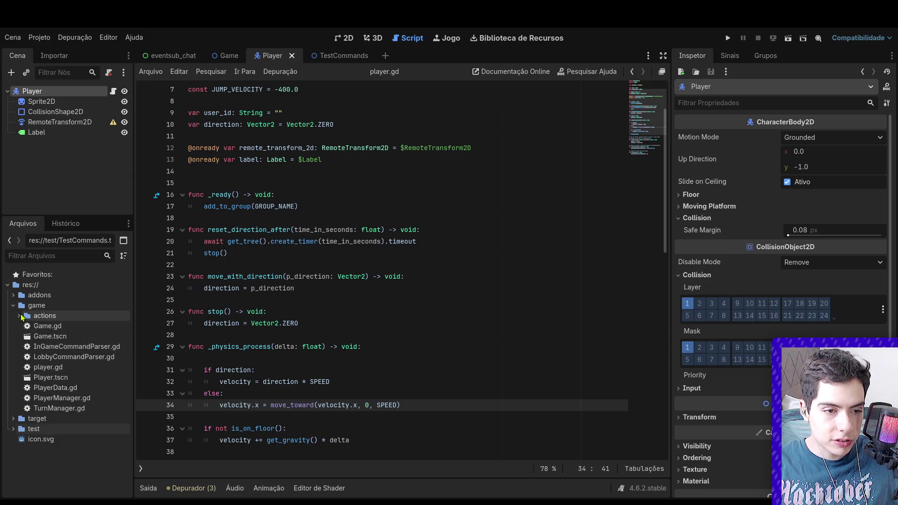
click(18, 316)
double_click(62, 367)
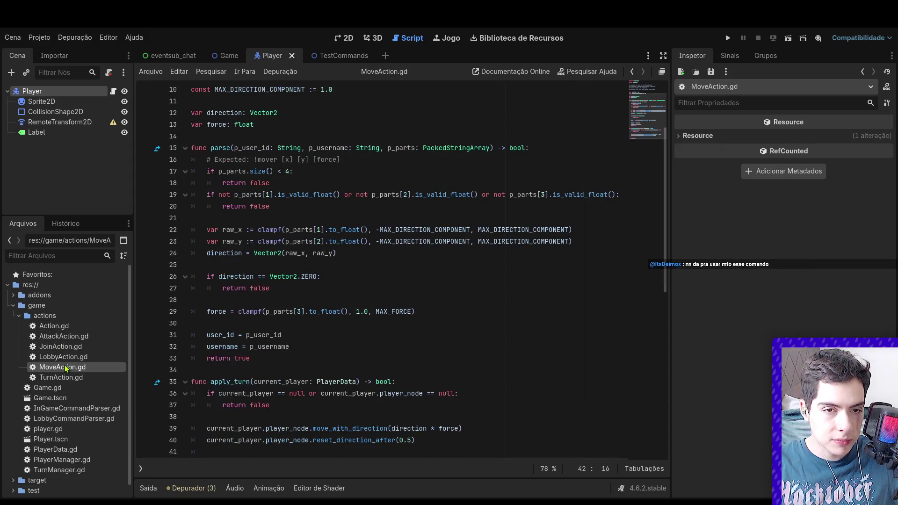
scroll(364, 343, down, 3)
scroll(364, 342, up, 5)
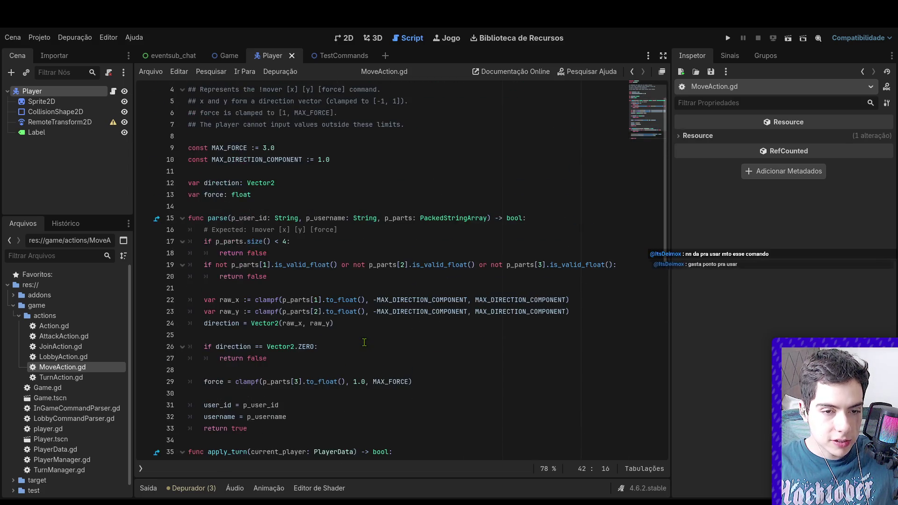
scroll(364, 342, down, 6)
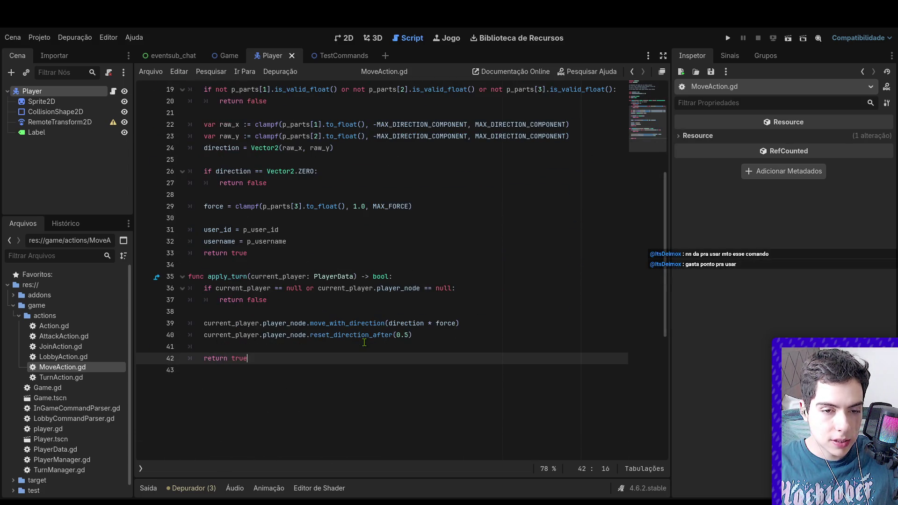
scroll(364, 342, up, 1)
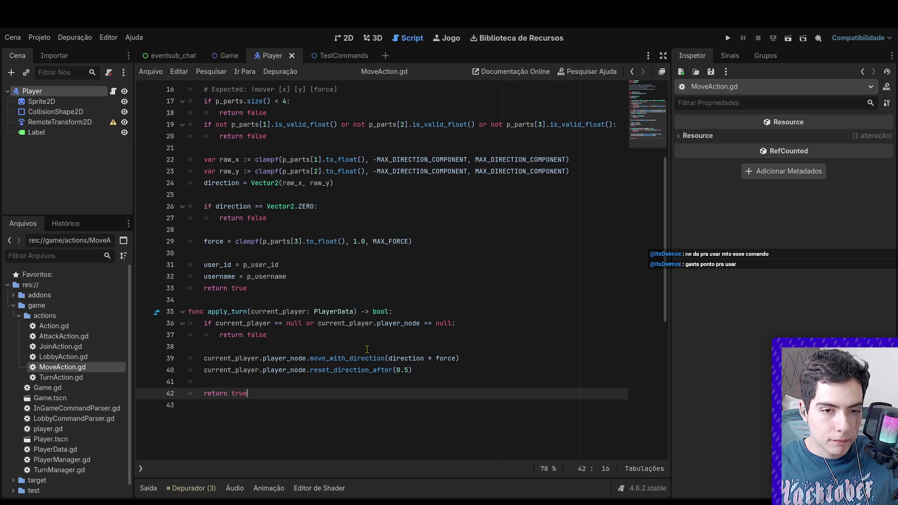
click(406, 371)
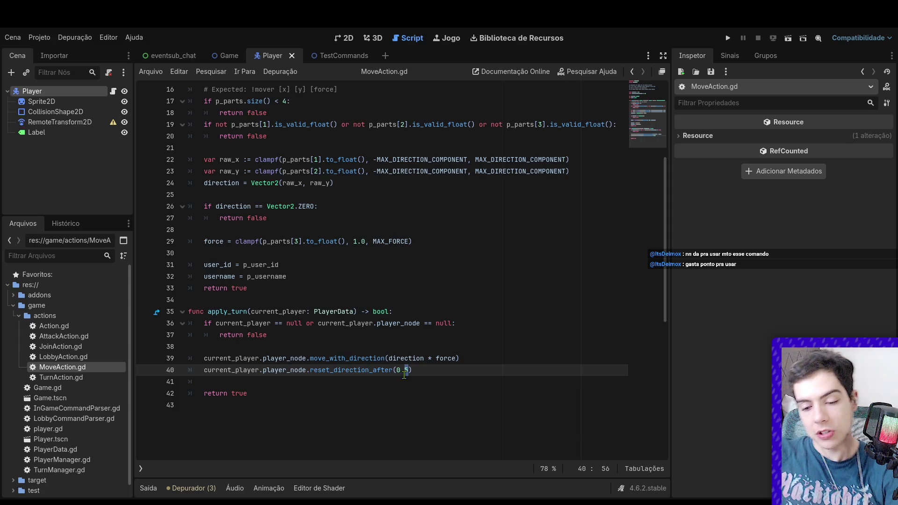
- Change reset_direction_after(0.5) to 0.1 in MoveAction.gd and run the Game scene
text(0)
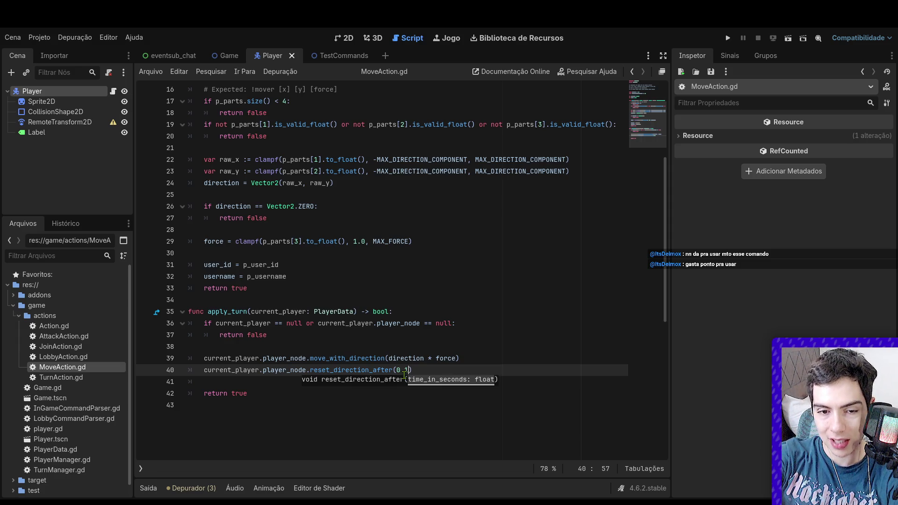
click(389, 323)
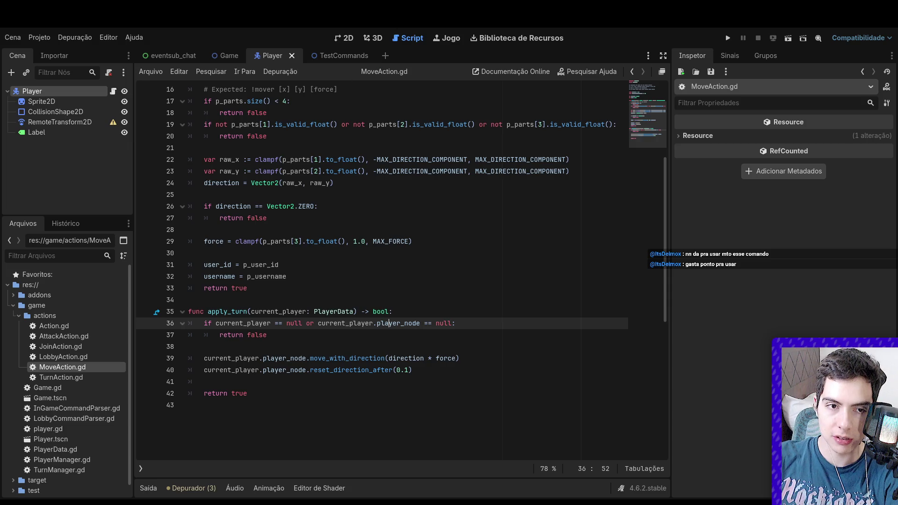
click(229, 55)
click(788, 37)
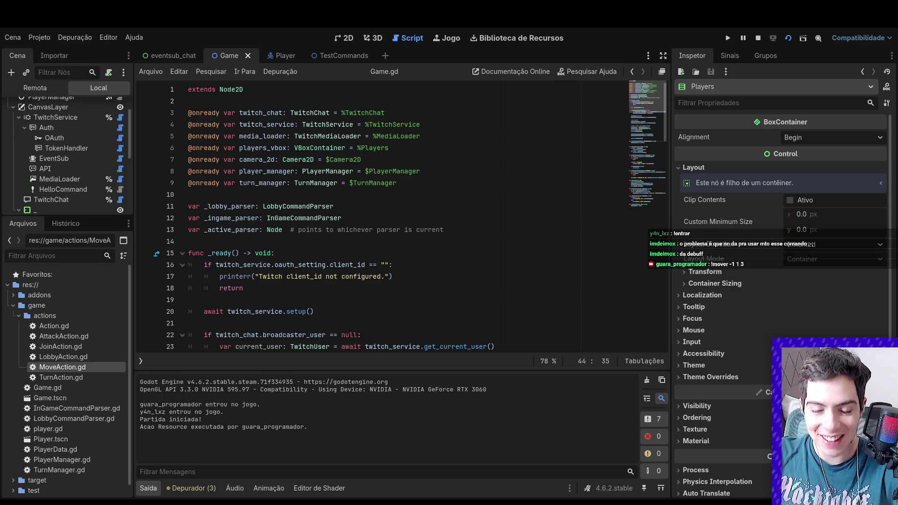
- Stop the running game and show the Game scene in 2D with CanvasLayer collapsed
click(758, 38)
click(455, 161)
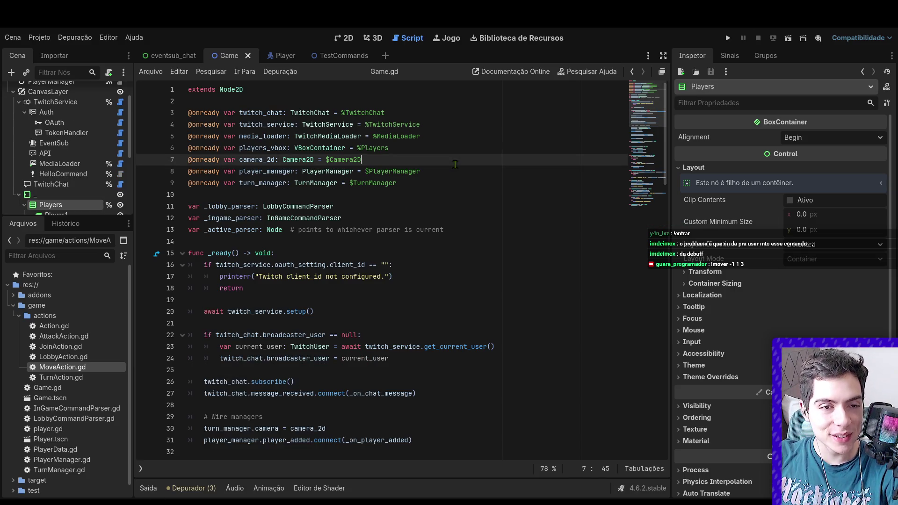
click(344, 38)
scroll(9, 136, up, 3)
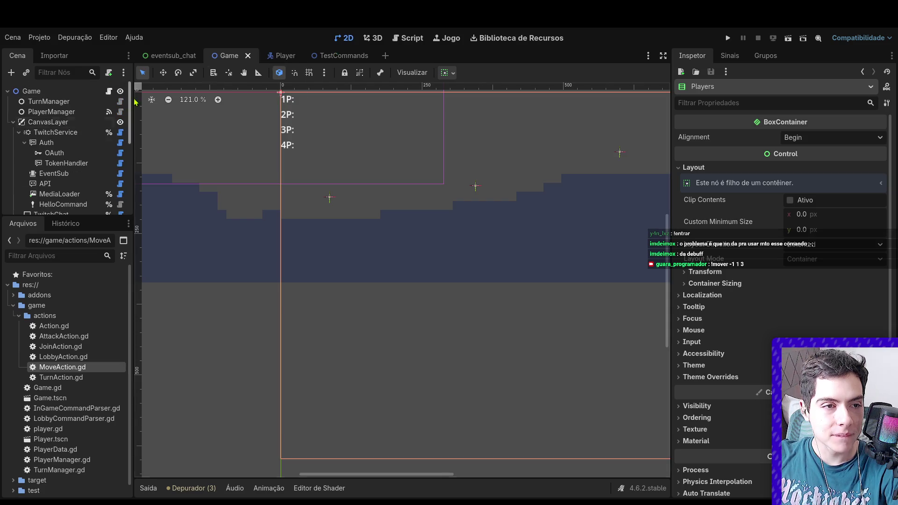
click(13, 122)
- Open TurnManager.gd and scroll down to the next_turn function
click(124, 101)
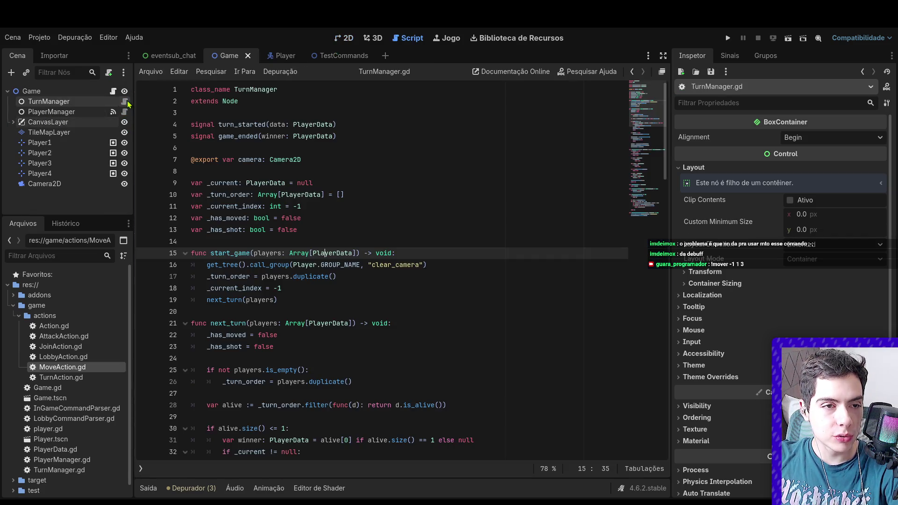
click(306, 323)
scroll(309, 285, down, 2)
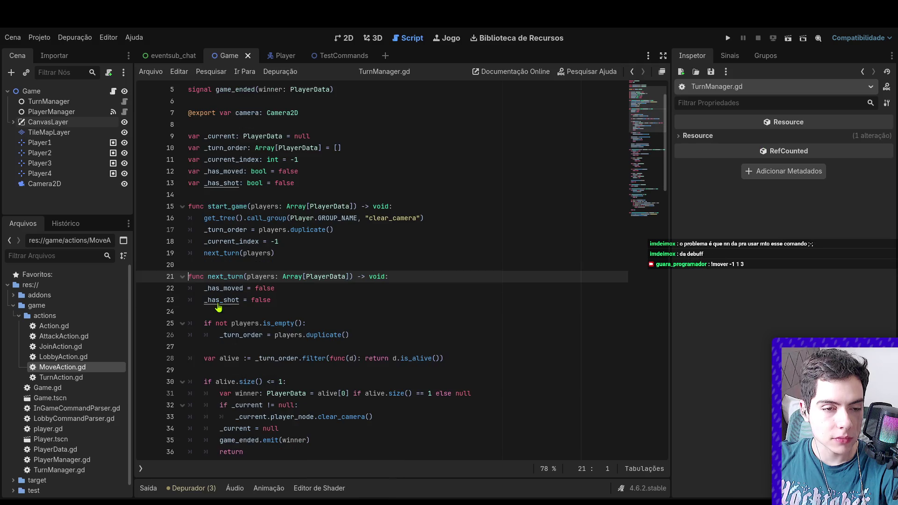
scroll(312, 295, down, 2)
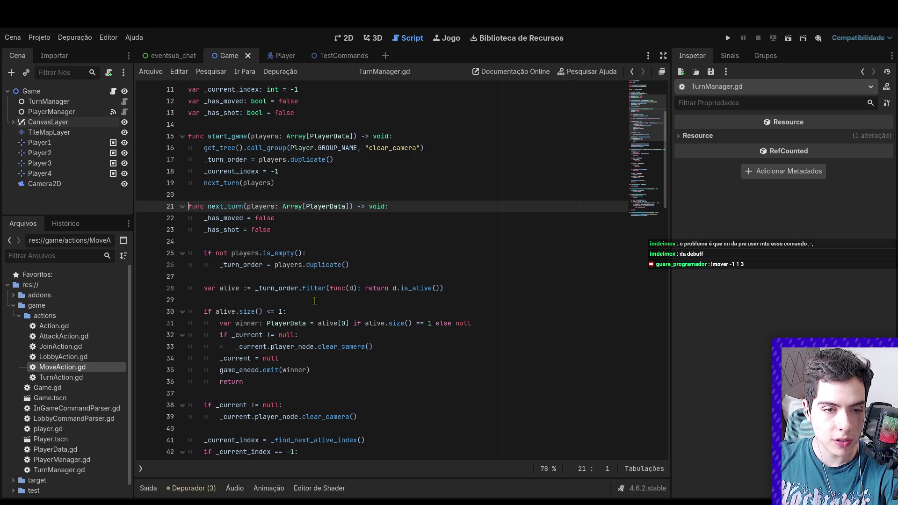
scroll(315, 300, down, 1)
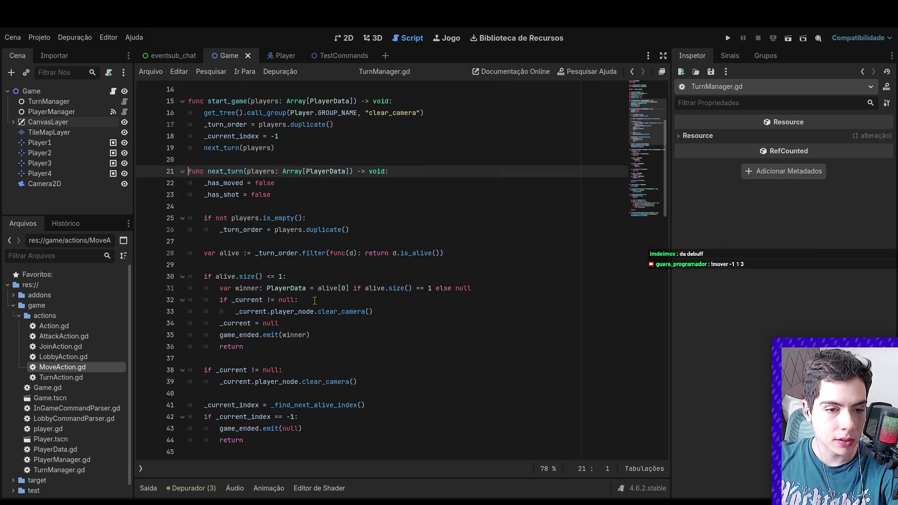
scroll(314, 301, down, 1)
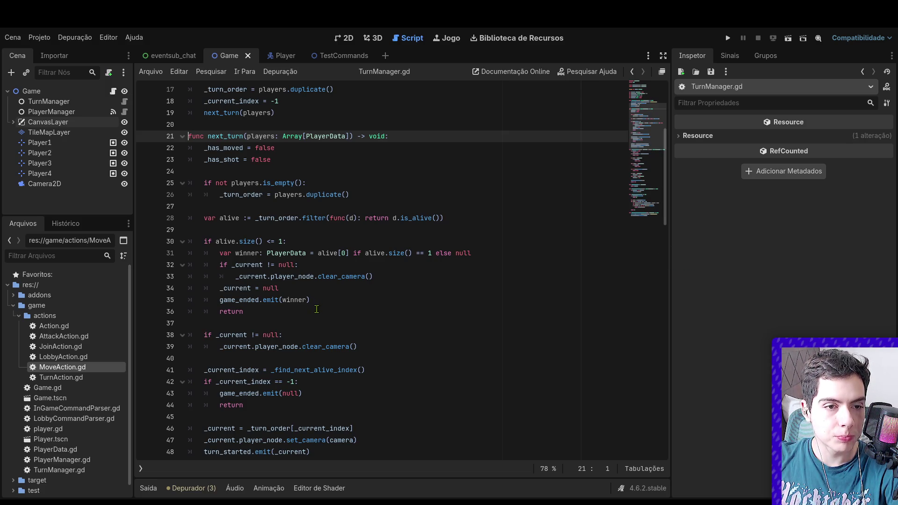
- Insert blank lines above the 'var alive' filter line in next_turn
drag(341, 218, 238, 219)
click(333, 222)
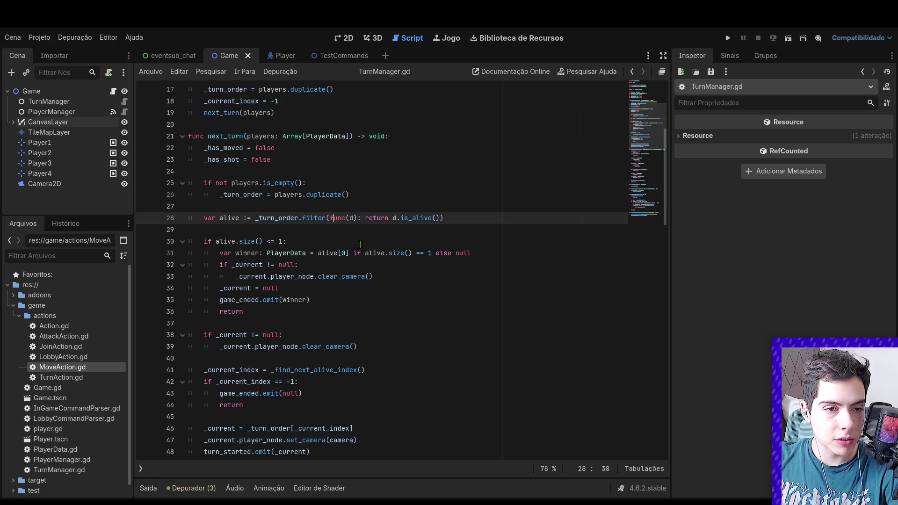
click(325, 206)
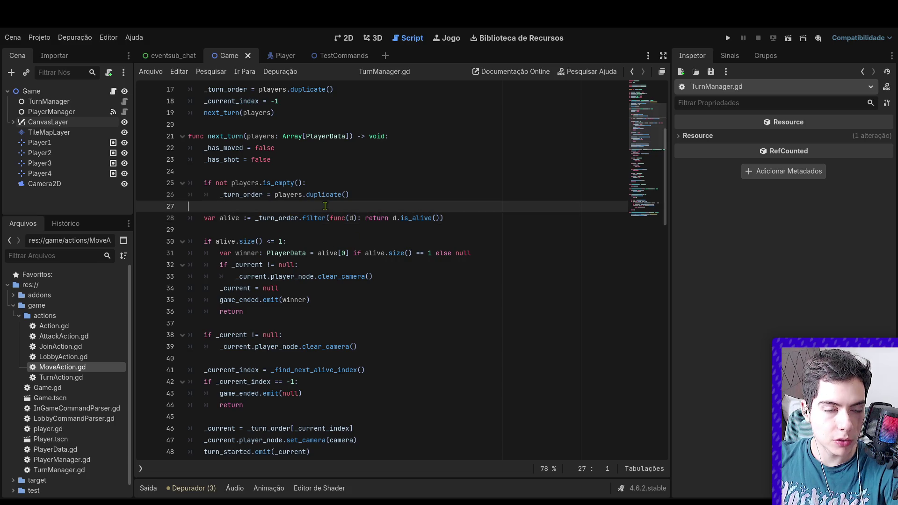
key(Return)
click(325, 207)
key(Return)
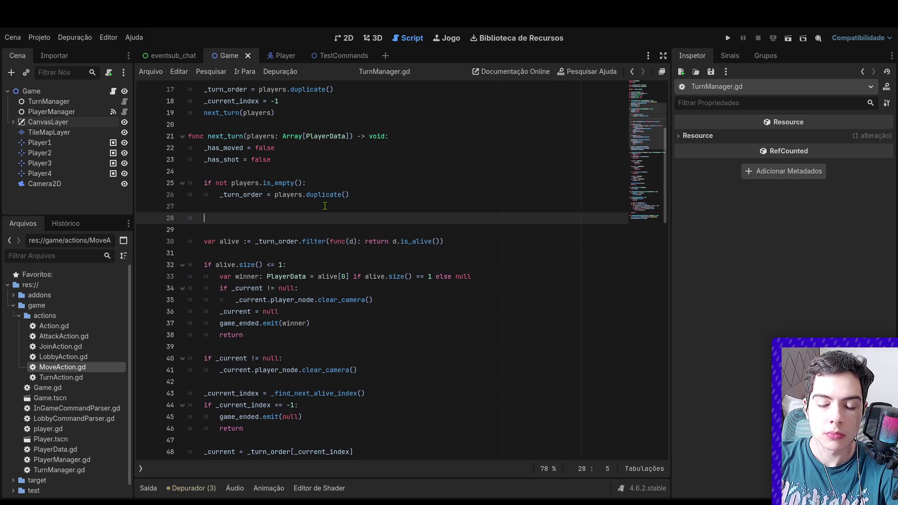
- Add _turn_order.shuffle() there via autocomplete, then switch to the Player script
text(turn)
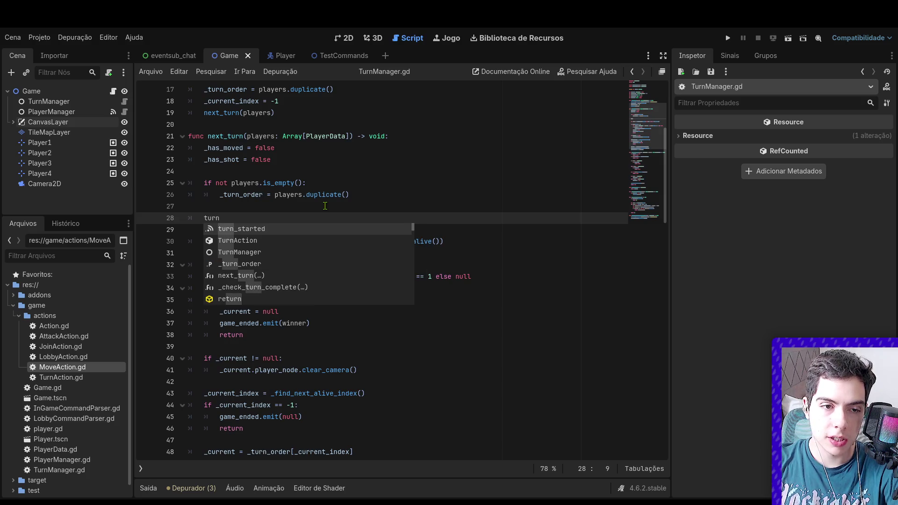
text(_or)
key(Return)
text(.shu)
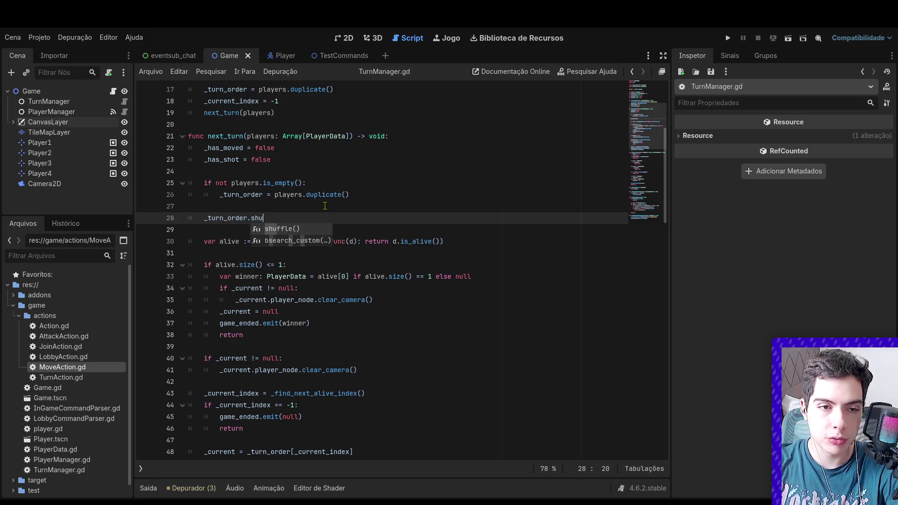
key(Return)
click(325, 206)
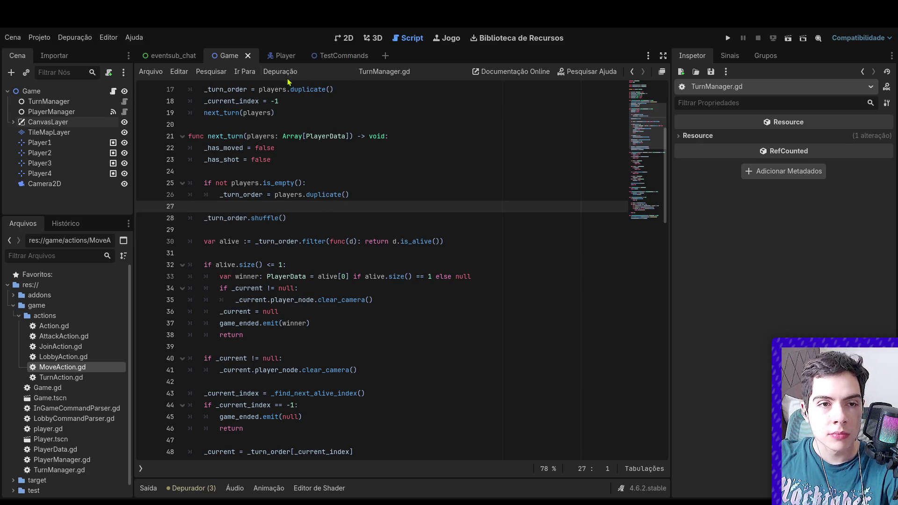
click(282, 56)
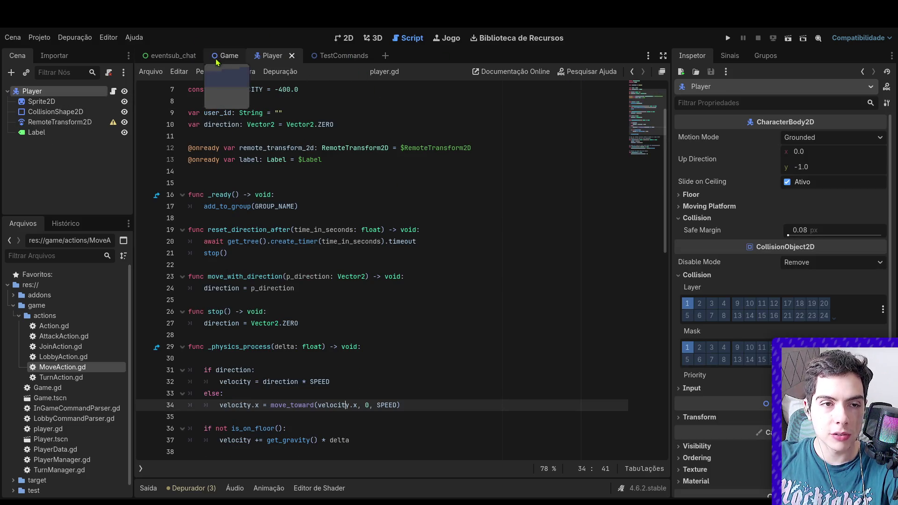
- In the Game scene, set PlayerManager's Player Limit to 4 and save
click(217, 60)
click(344, 38)
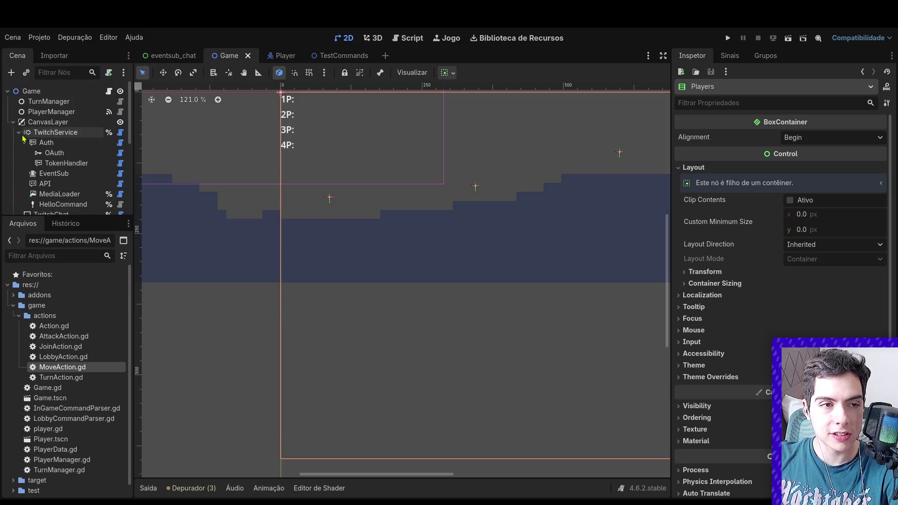
click(13, 122)
click(51, 112)
click(807, 169)
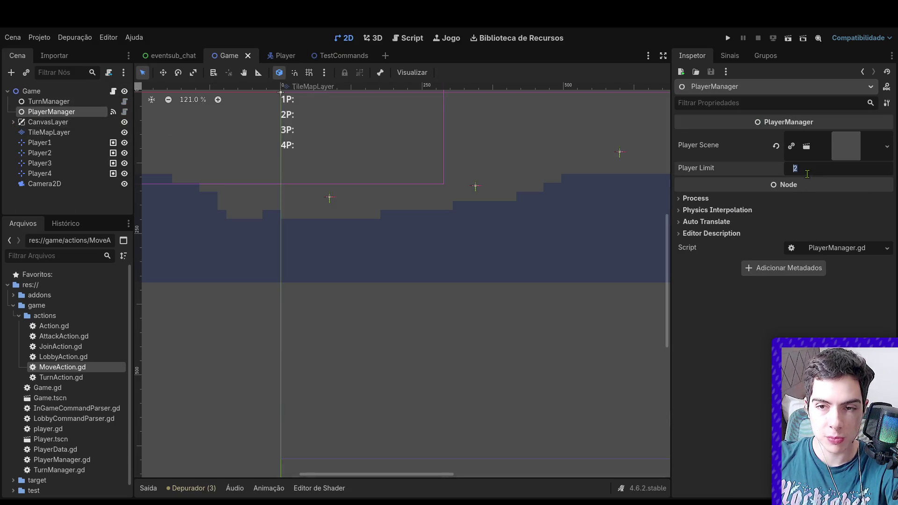
text(4)
key(Return)
key(ctrl+s)
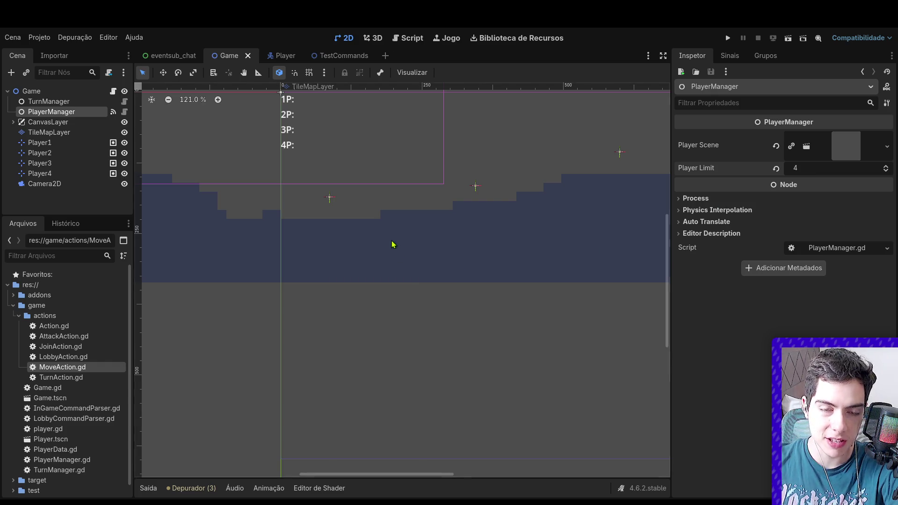
- Glance at the Player scene, then return to the Game scene
scroll(467, 181, down, 3)
scroll(467, 181, up, 2)
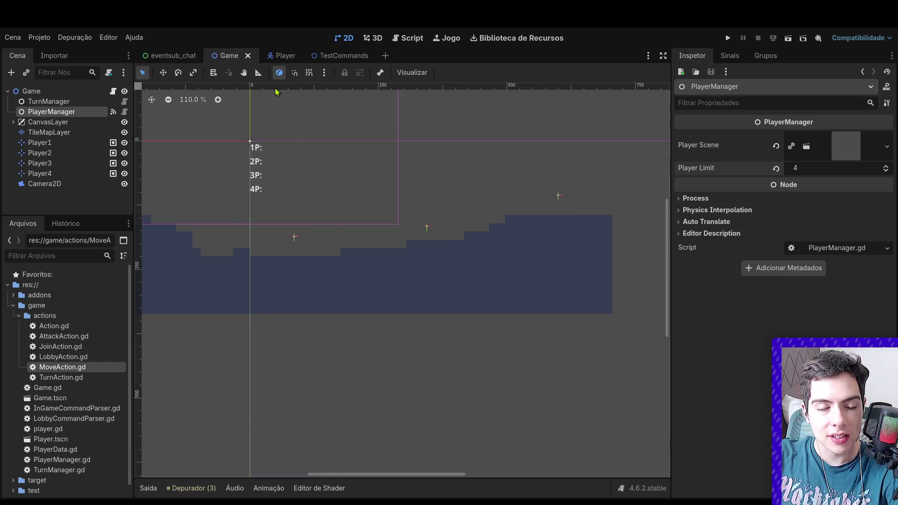
click(276, 57)
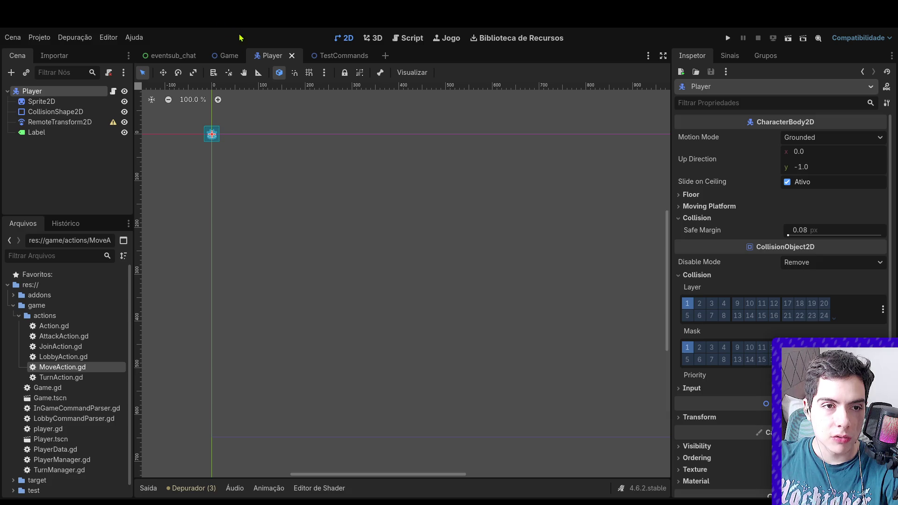
click(229, 56)
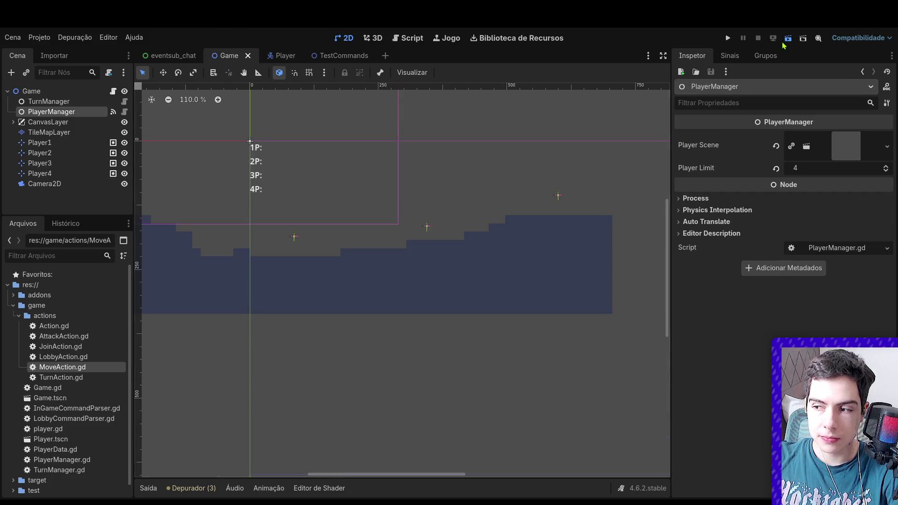
- Run and restart the Game scene until it halts on twitch_api.gd line 864's from_json error
click(785, 42)
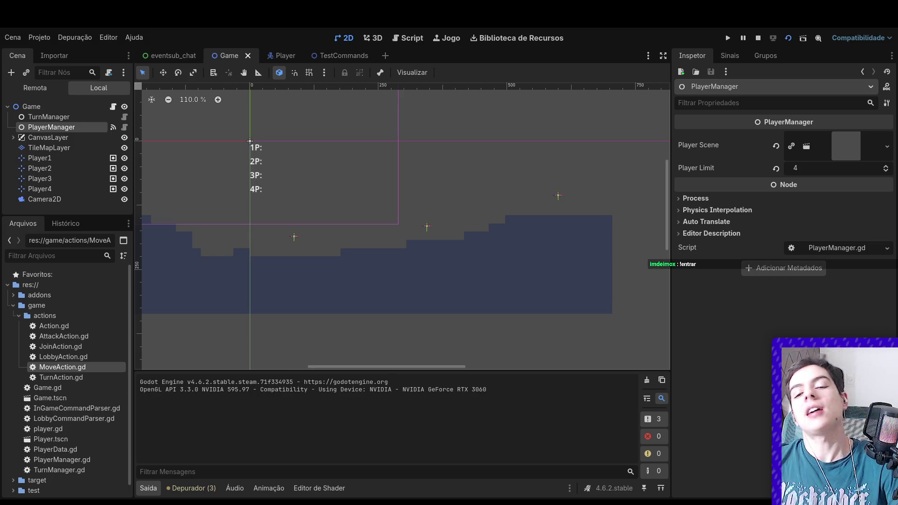
click(787, 38)
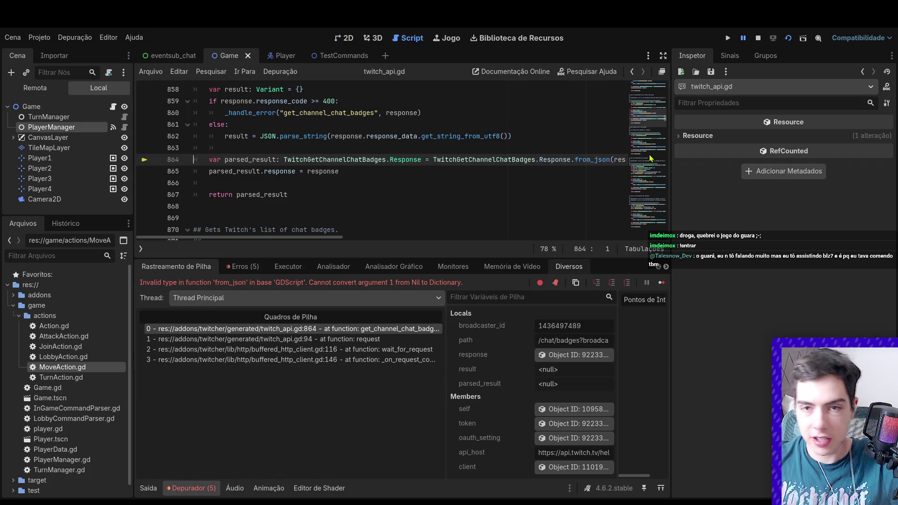
- Stop the crashed run, relaunch and stop the scene twice, then return to the 2D view
click(757, 38)
click(787, 41)
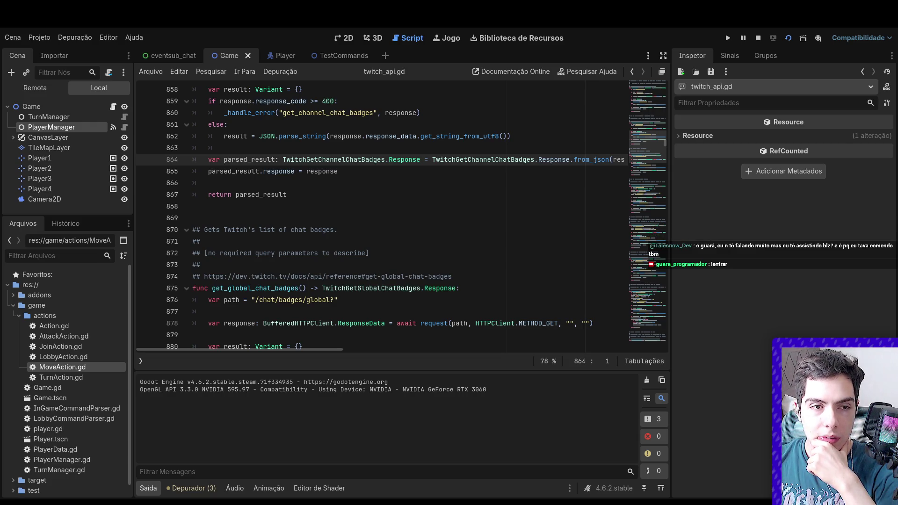
click(758, 38)
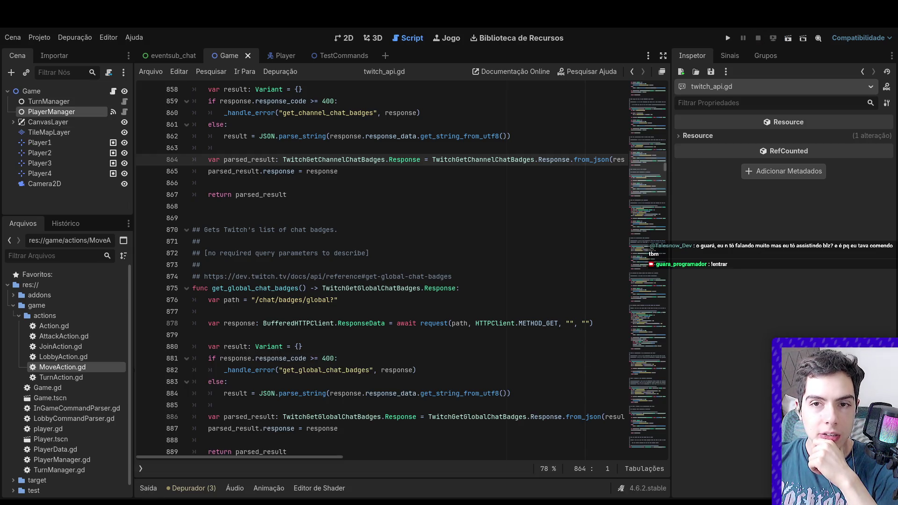
click(788, 37)
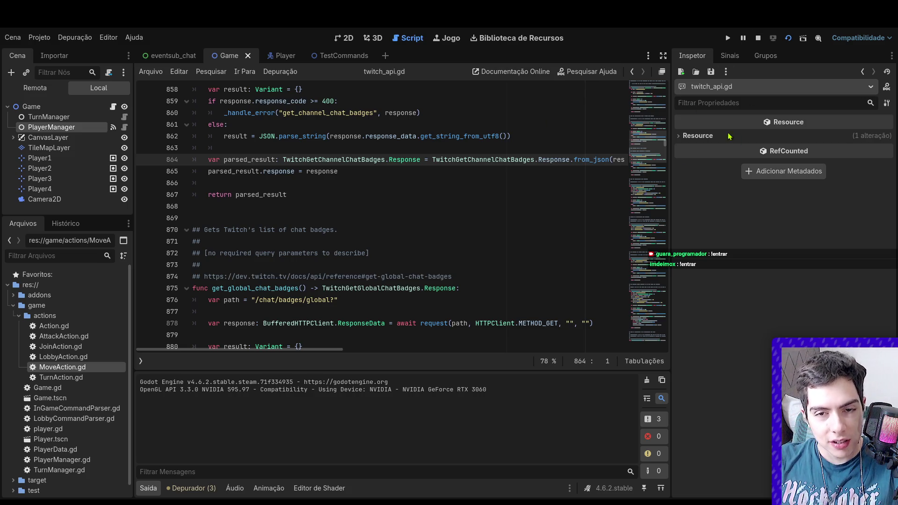
click(758, 38)
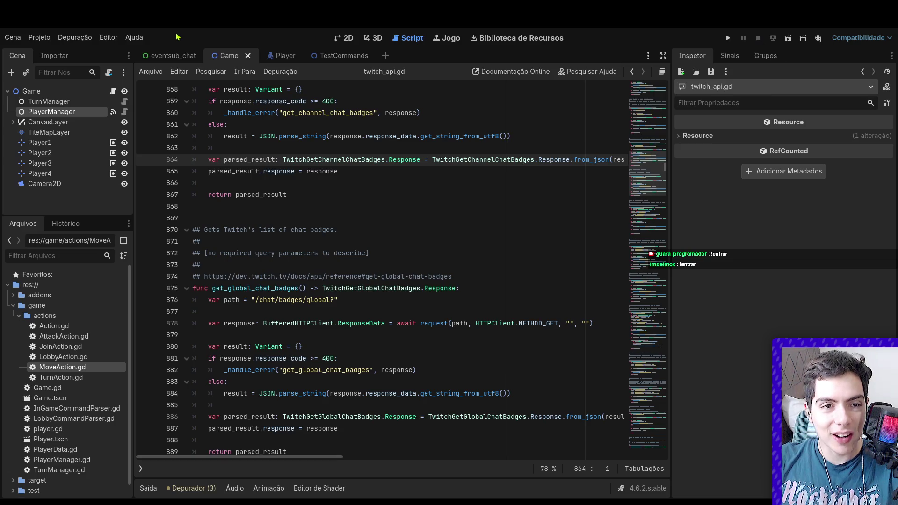
click(343, 38)
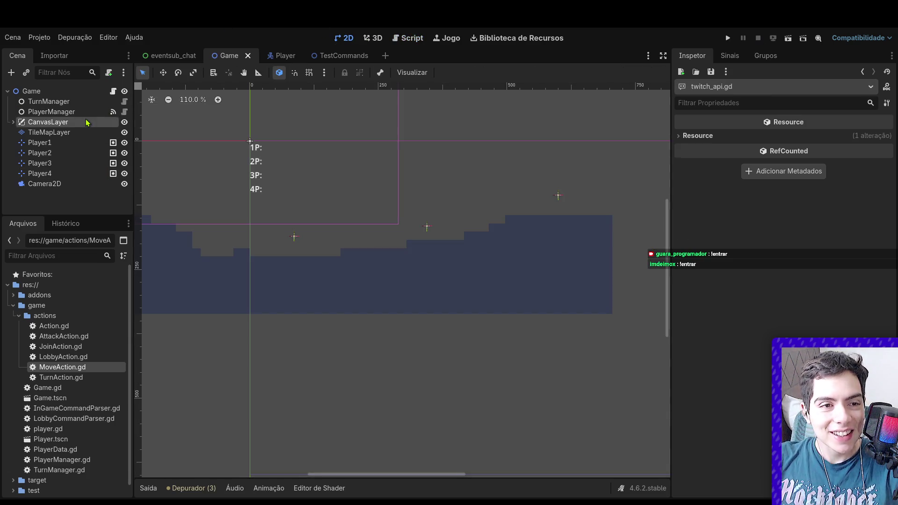
- Select PlayerManager and do a test run of the Game scene, then stop it
click(85, 112)
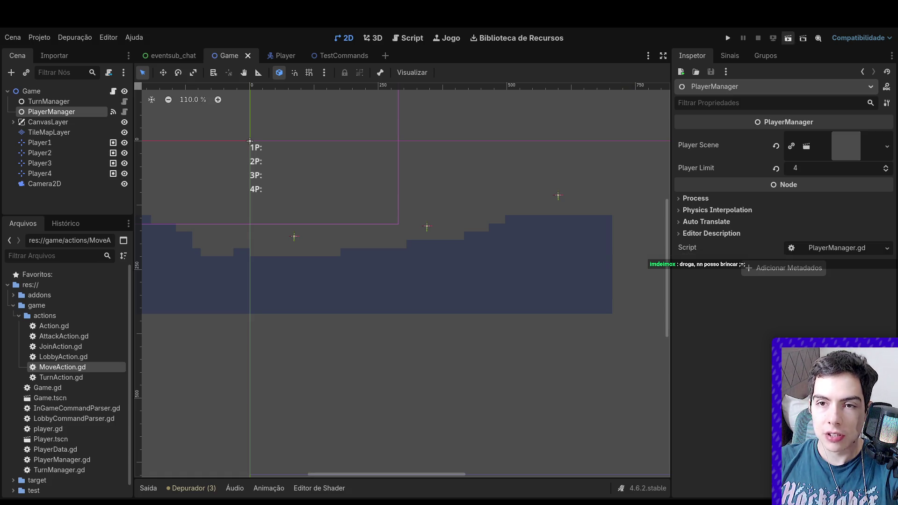
click(787, 37)
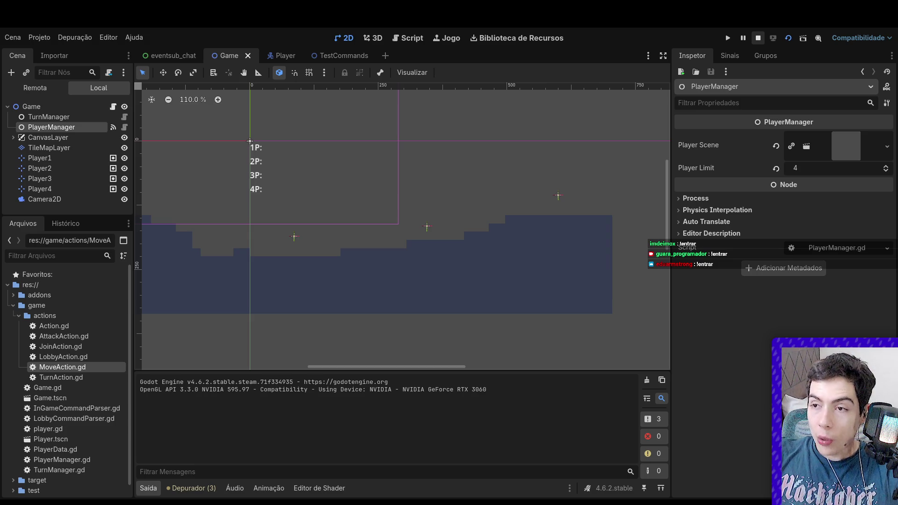
click(758, 38)
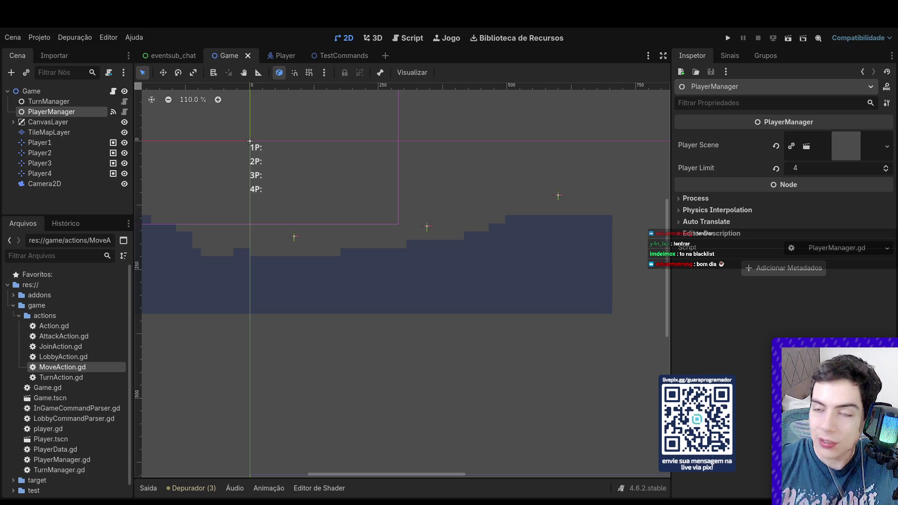
- Inspect the Players container, the canvas labels, and the TwitchChat node's settings
scroll(281, 161, down, 1)
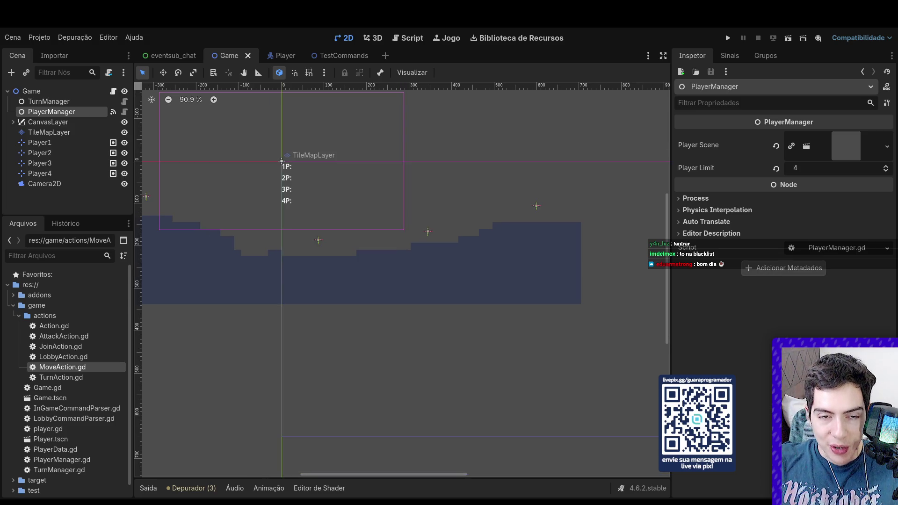
click(281, 162)
scroll(505, 340, down, 2)
scroll(327, 147, up, 2)
scroll(365, 175, up, 12)
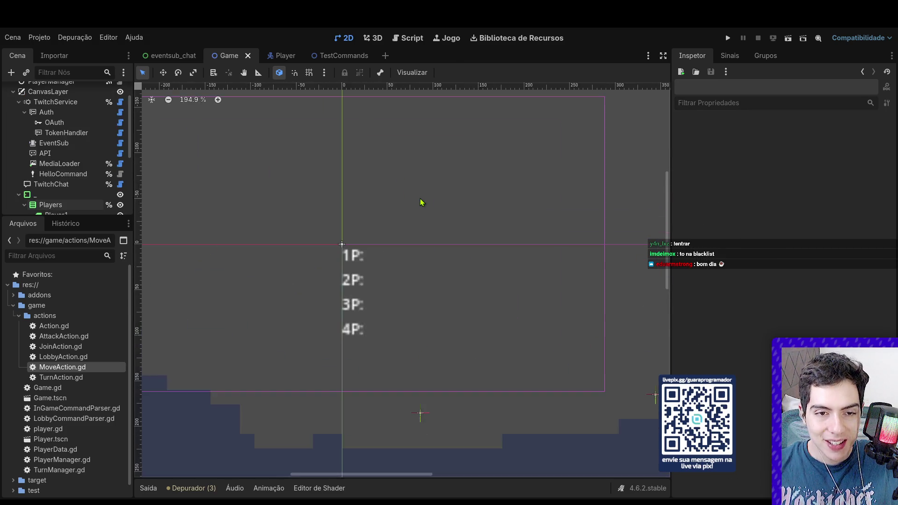
scroll(440, 218, down, 20)
scroll(531, 226, up, 2)
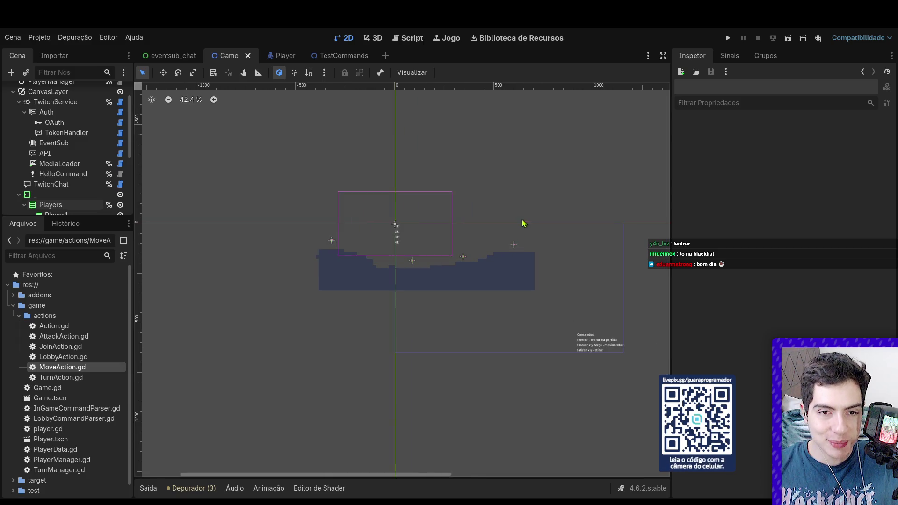
click(509, 241)
click(508, 216)
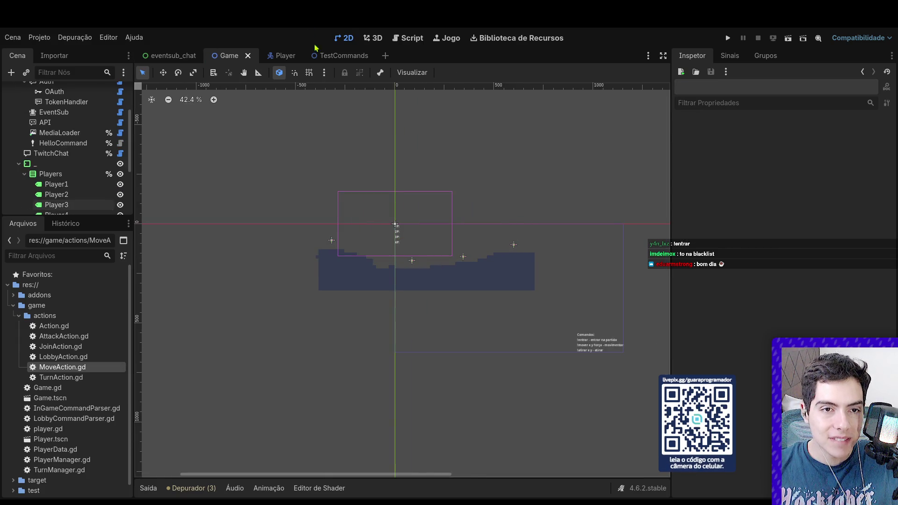
scroll(346, 192, up, 2)
scroll(46, 114, up, 3)
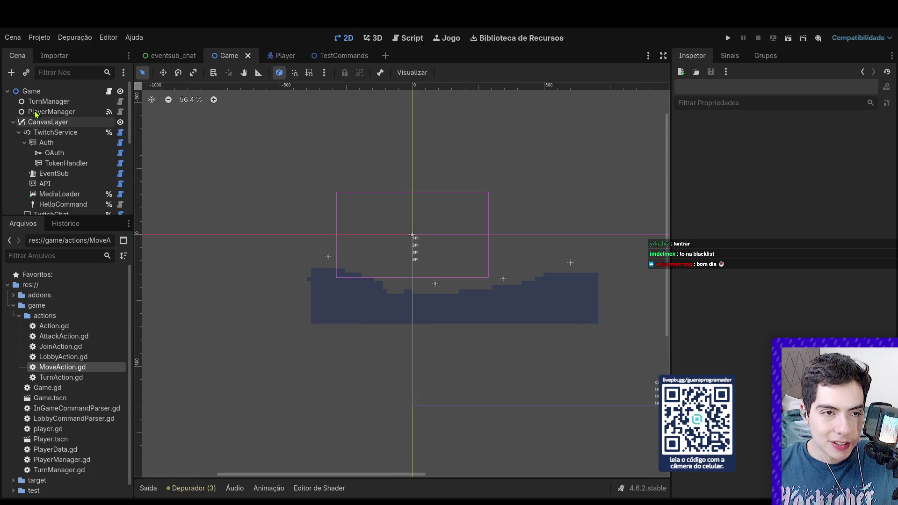
click(19, 133)
click(18, 143)
click(19, 153)
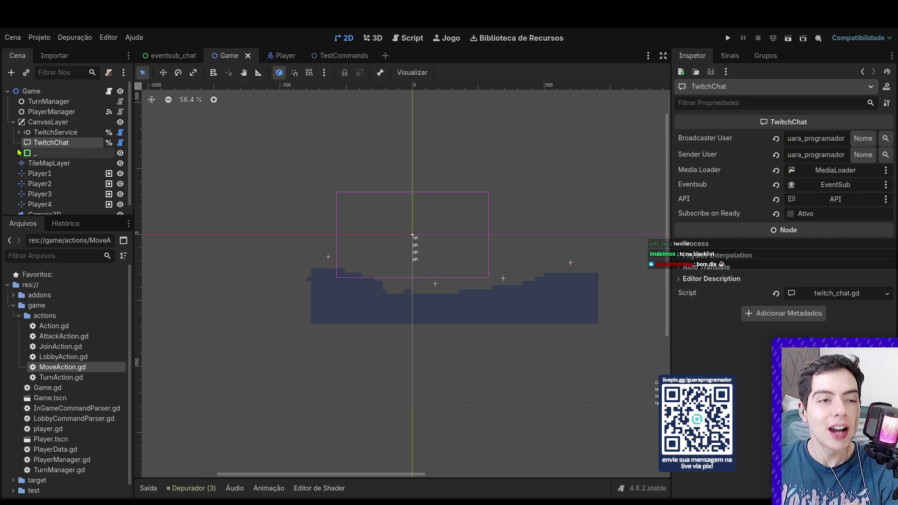
- Save the Game scene, run it until the match starts, then stop and restart it
click(48, 122)
click(51, 112)
key(ctrl+s)
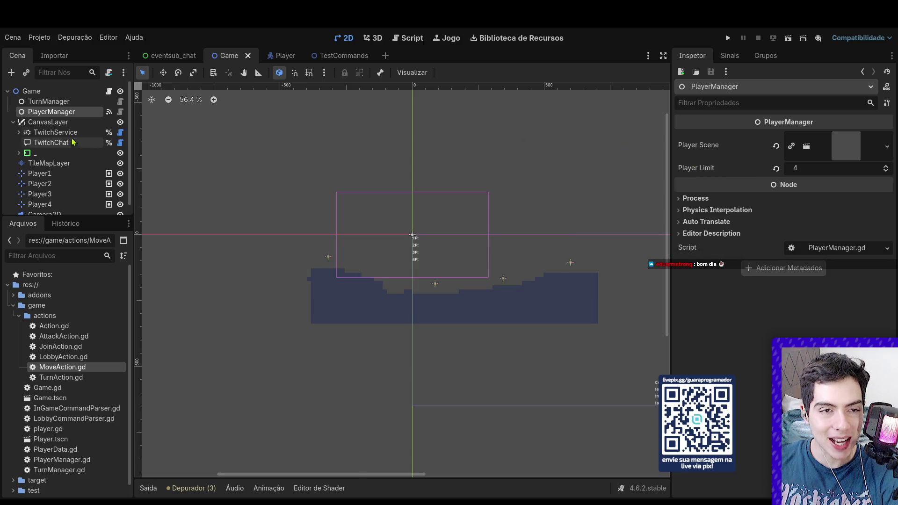
click(787, 38)
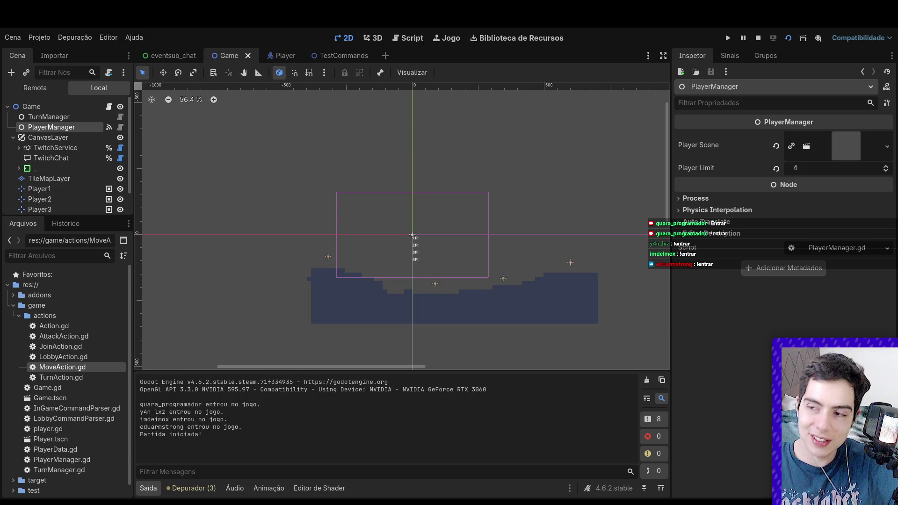
click(758, 38)
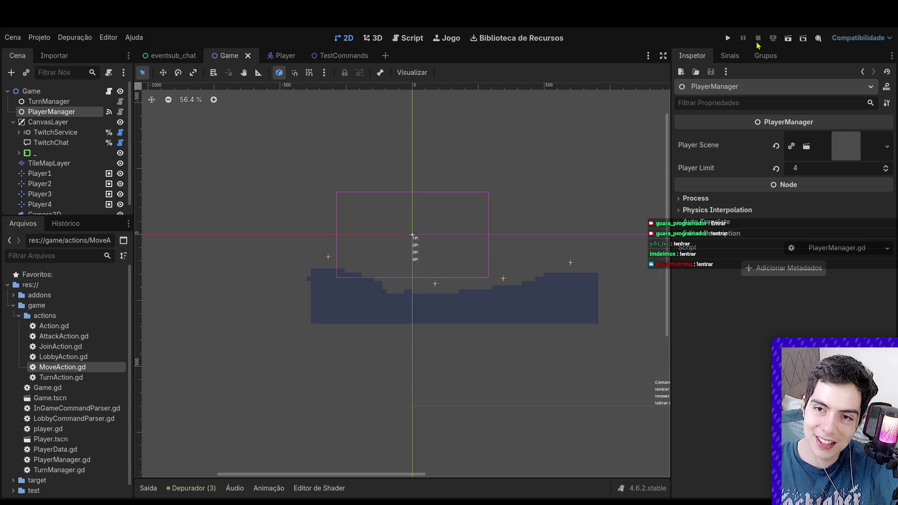
click(789, 39)
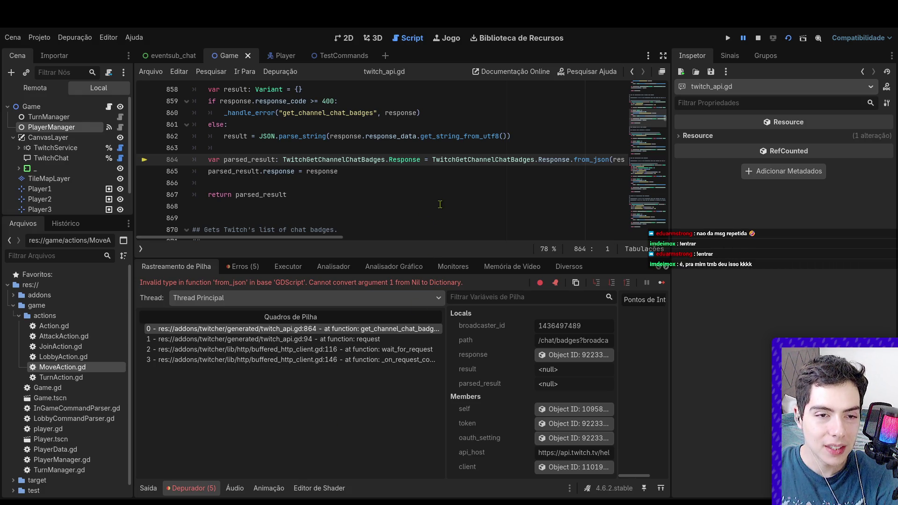
- Review the failing code in twitch_api.gd and stop the paused game
ctrl+scroll(440, 196, down, 2)
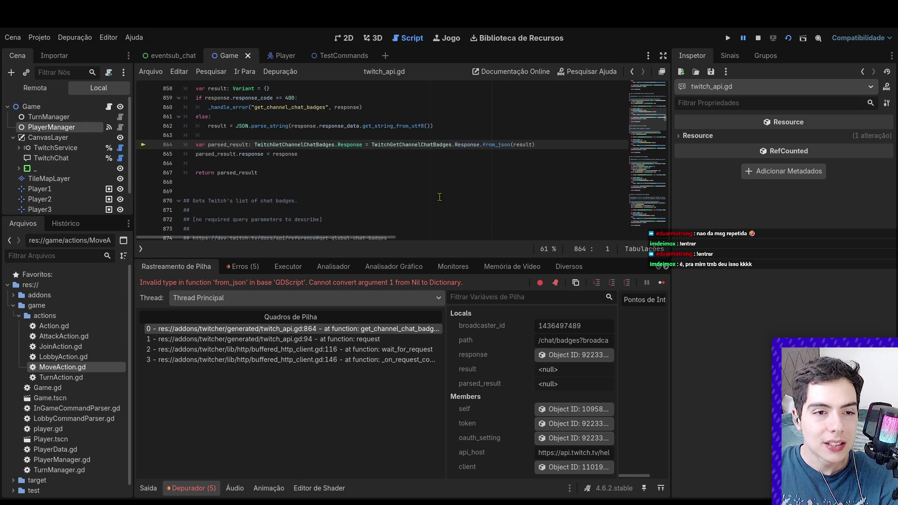
ctrl+scroll(439, 197, up, 3)
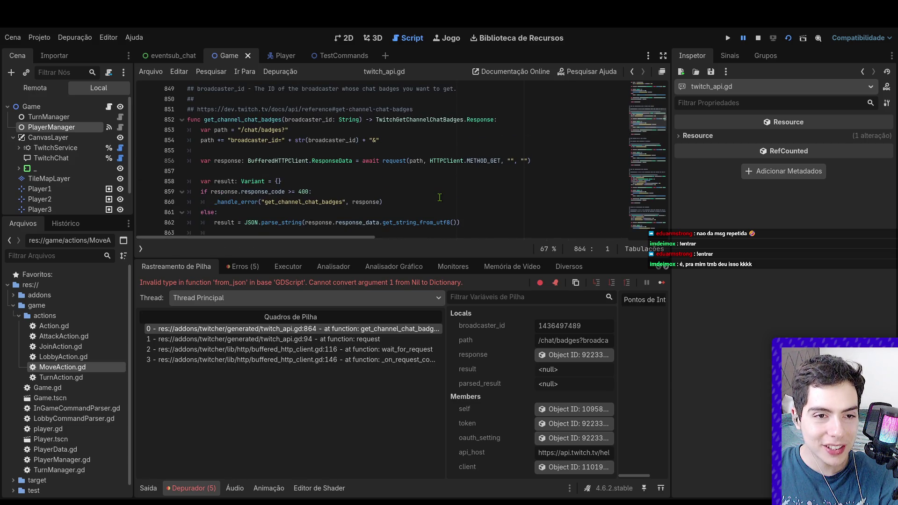
scroll(439, 196, down, 2)
scroll(438, 200, up, 2)
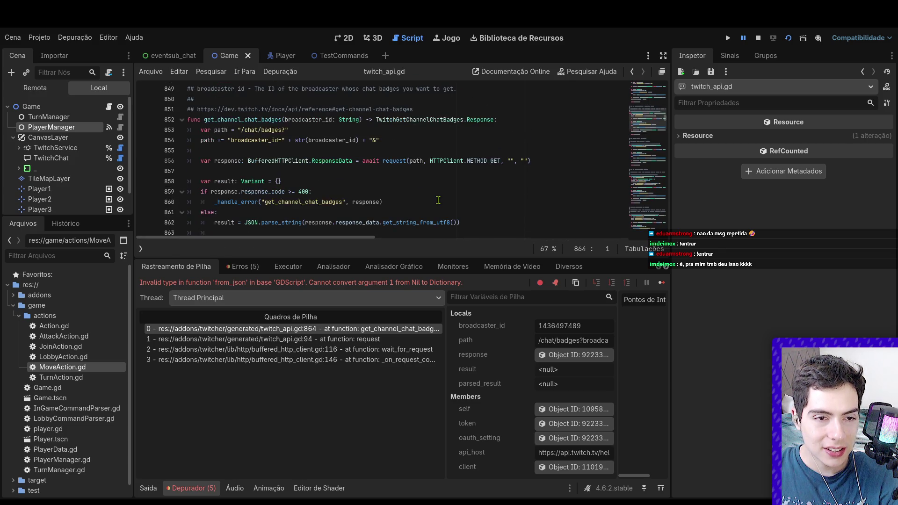
scroll(438, 200, down, 2)
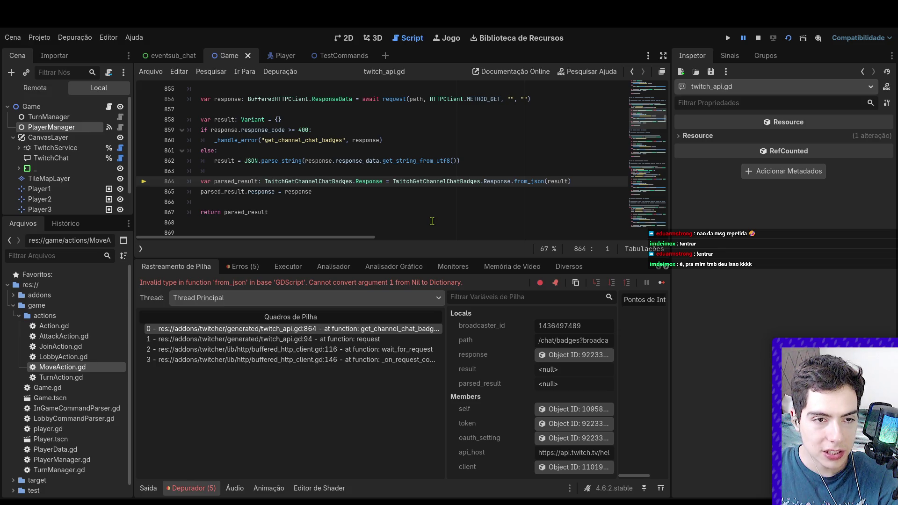
click(758, 37)
- Add 'if not result: return null' above the parsed_result line and save twitch_api.gd
click(279, 171)
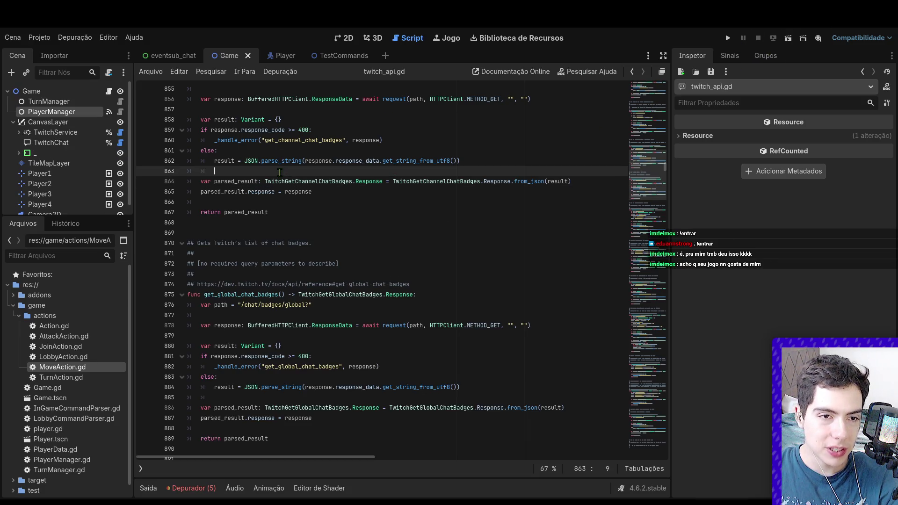
key(Return)
key(Up)
key(Return)
key(BackSpace)
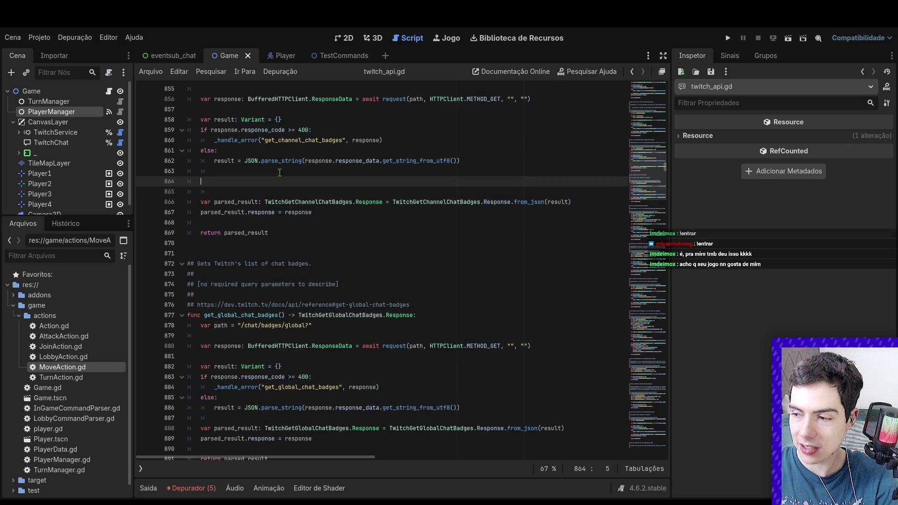
text(f result)
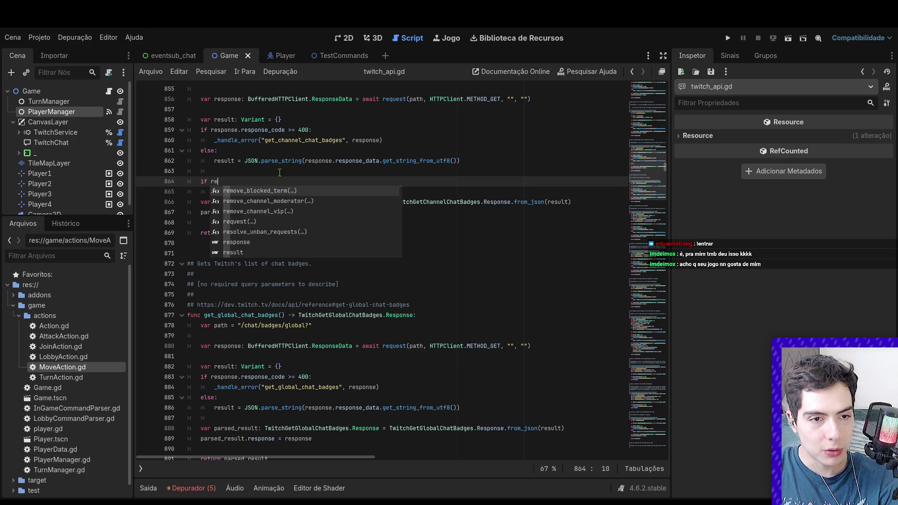
key(BackSpace)
key(BackSpace)
key(BackSpace)
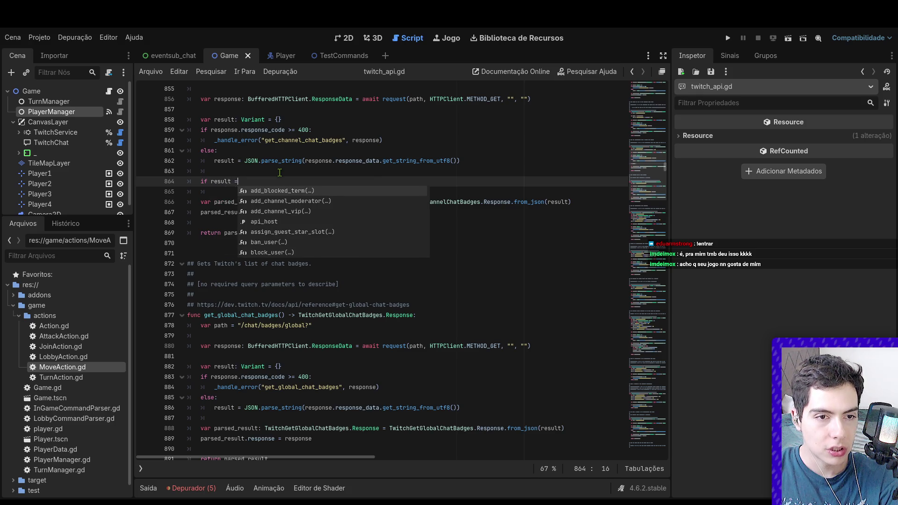
key(BackSpace)
key(BackSpace)
key(BackSpace)
text(no)
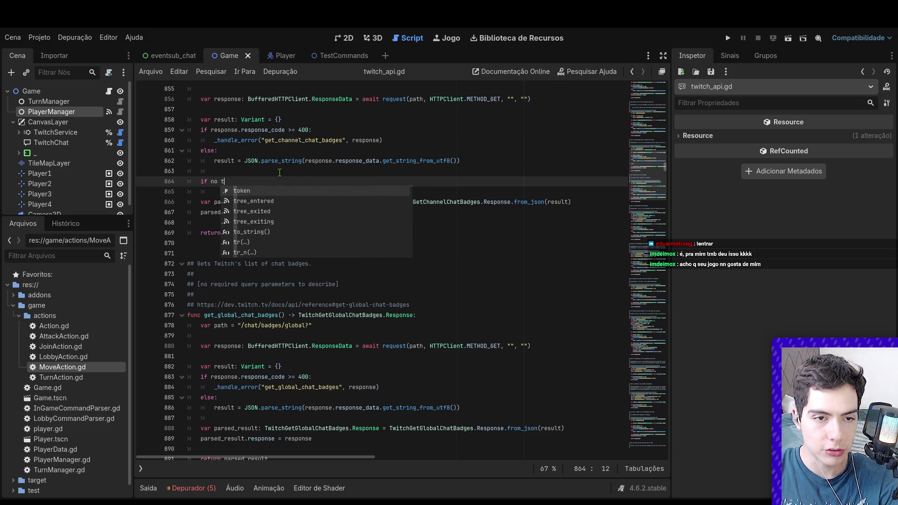
text(t result:)
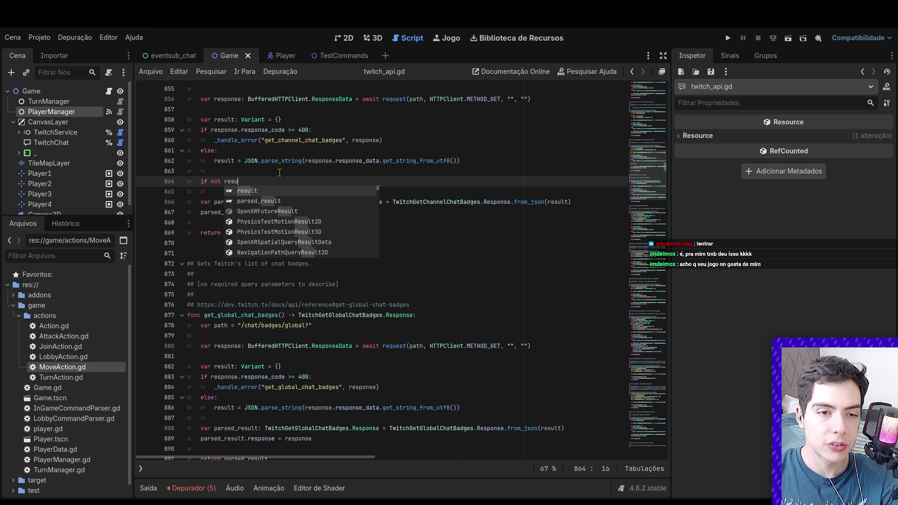
key(Return)
text(return)
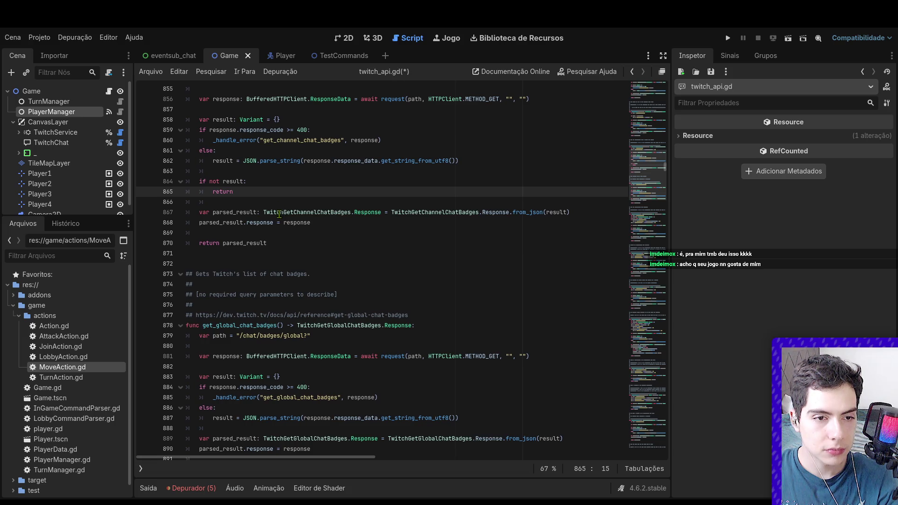
scroll(286, 216, up, 2)
scroll(287, 218, up, 1)
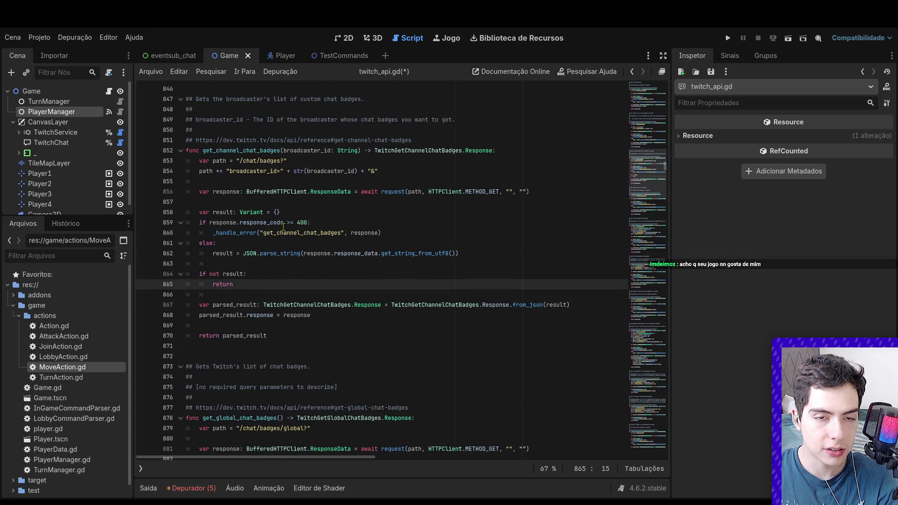
text(null)
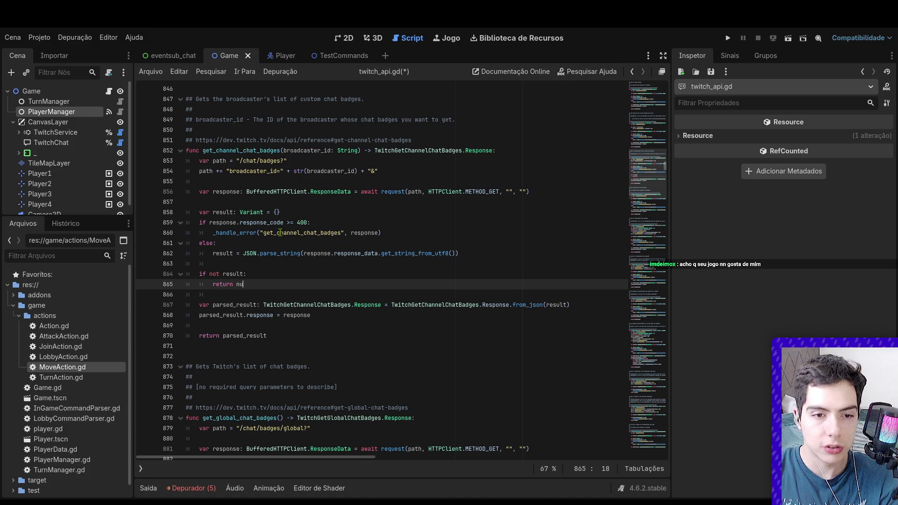
key(ctrl+s)
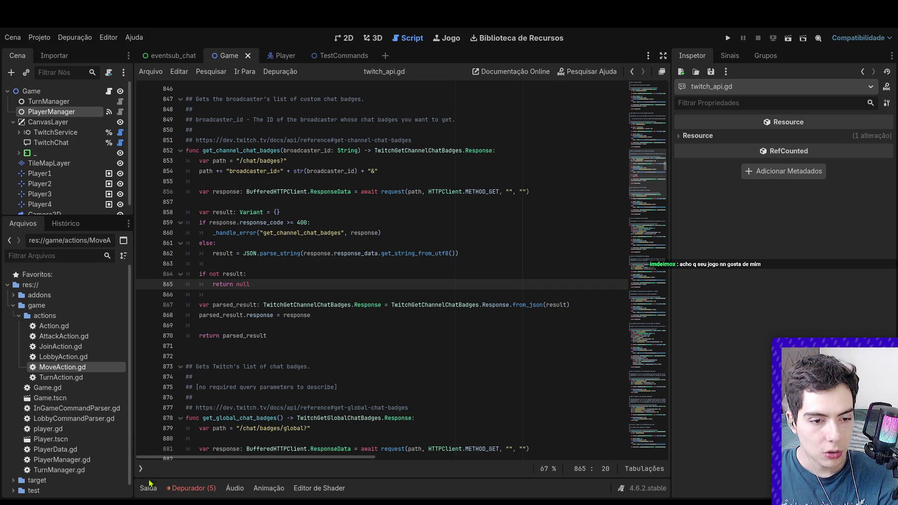
- Clear the Debugger's recorded errors, collapse the bottom panel, and rerun the game
click(148, 488)
click(184, 491)
click(250, 270)
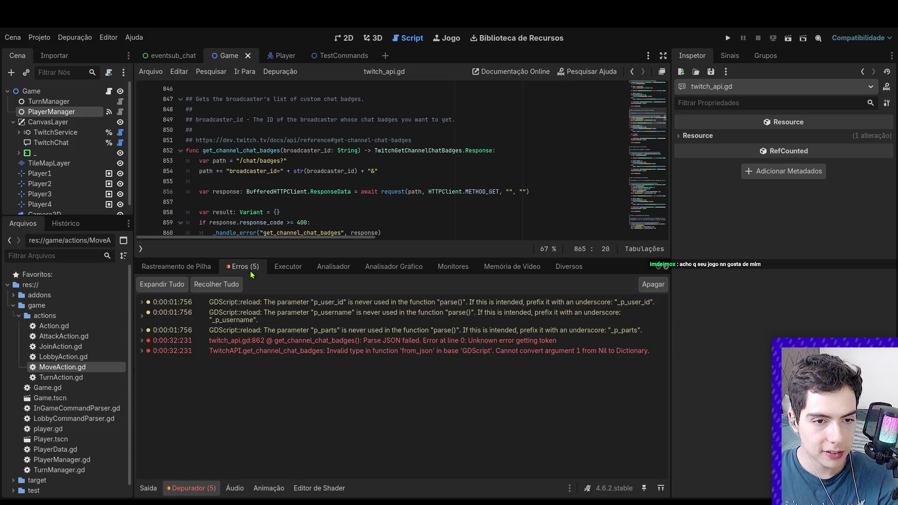
click(659, 289)
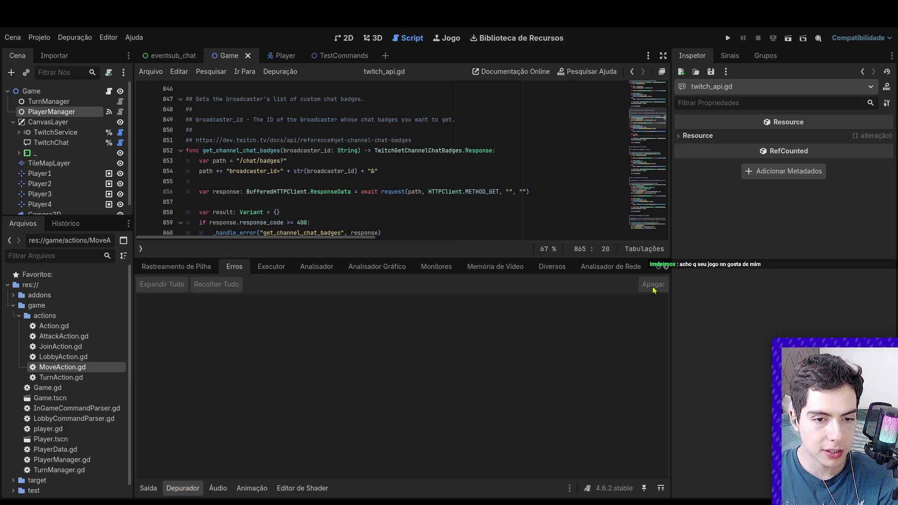
click(148, 488)
click(150, 491)
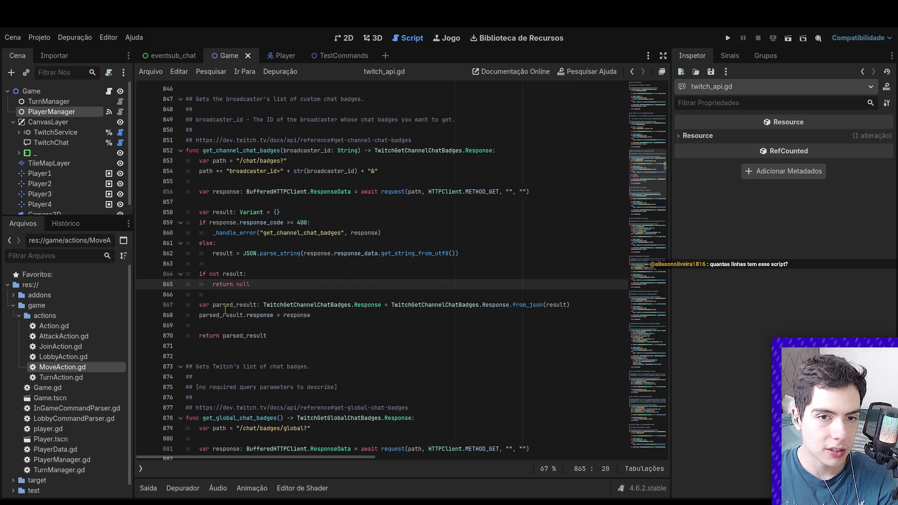
click(322, 315)
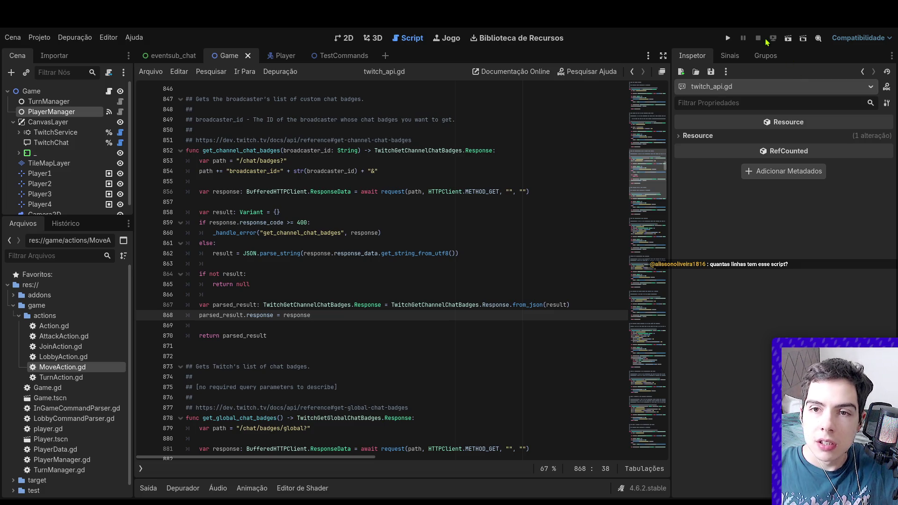
click(789, 39)
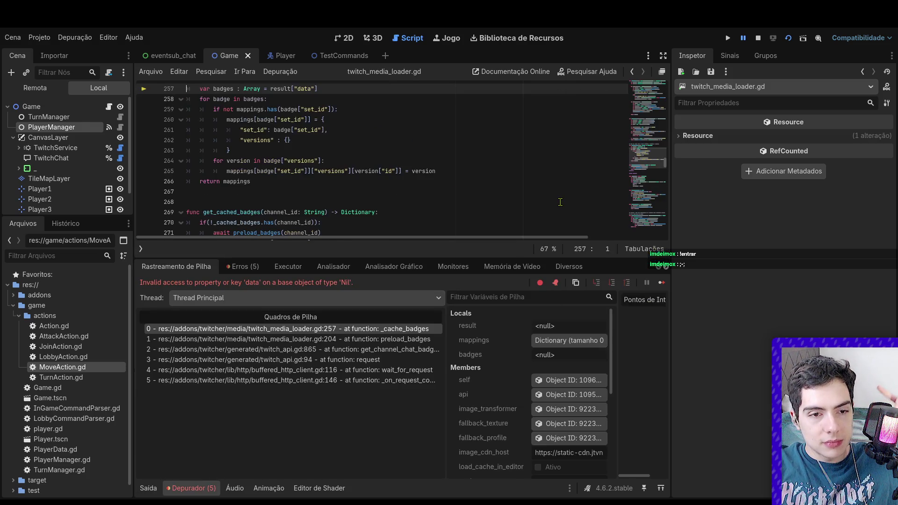
- Compare the _cache_badges and preload_badges stack frames, then stop the game
scroll(418, 204, up, 3)
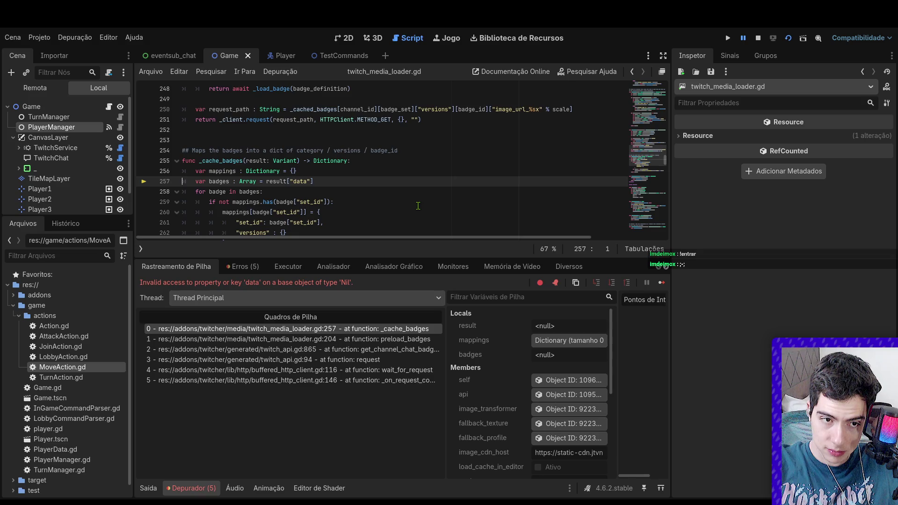
scroll(418, 207, down, 2)
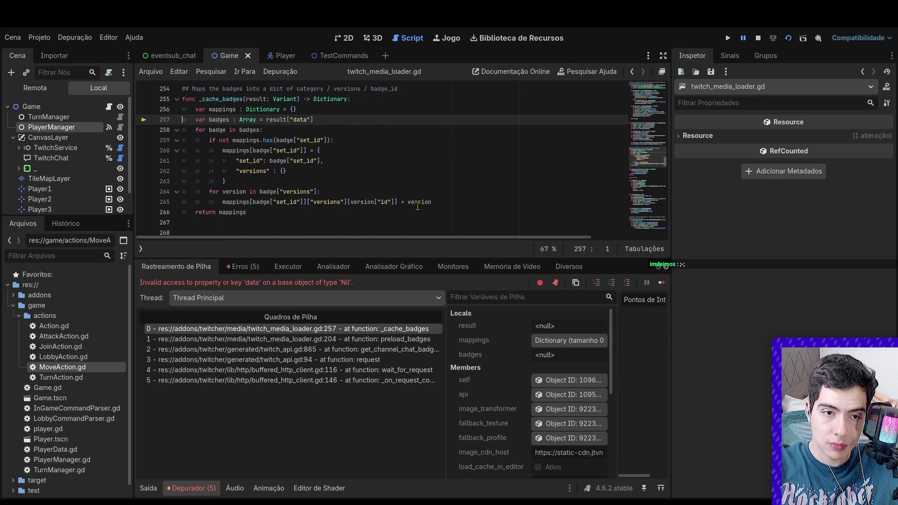
scroll(417, 207, up, 1)
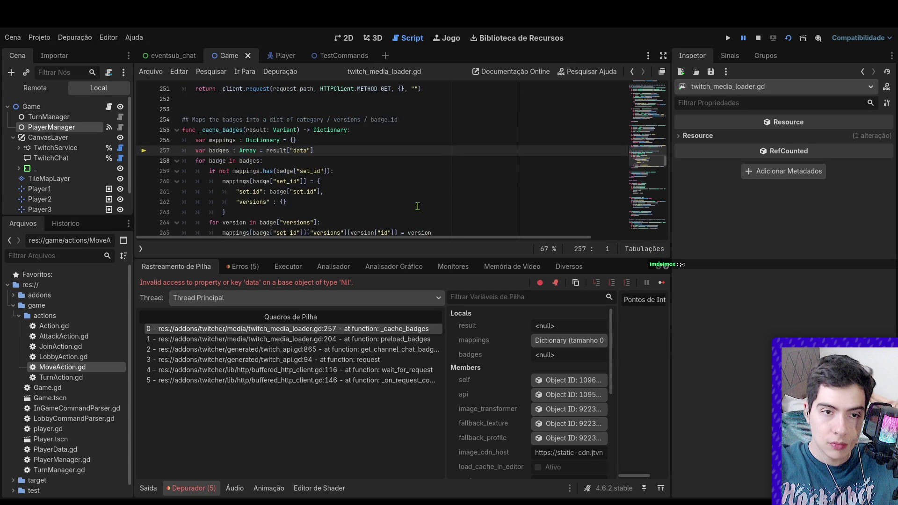
click(383, 338)
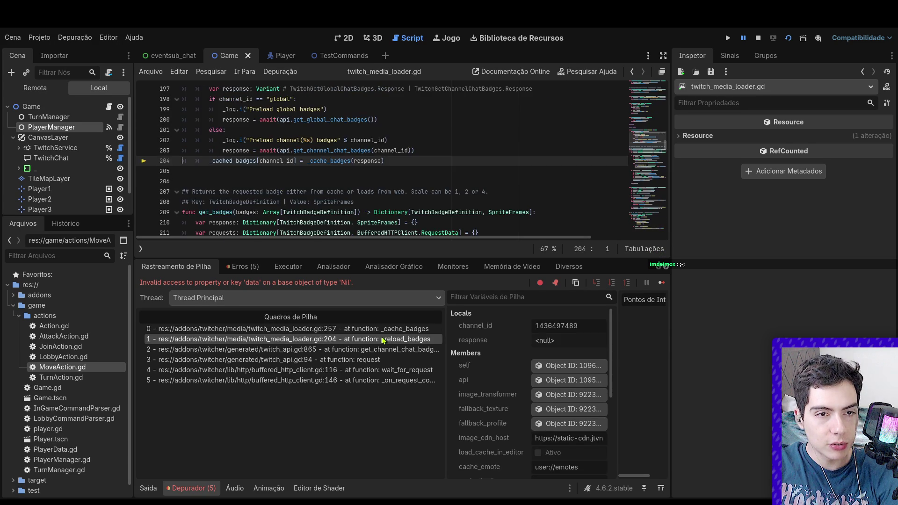
click(384, 330)
click(382, 339)
click(382, 328)
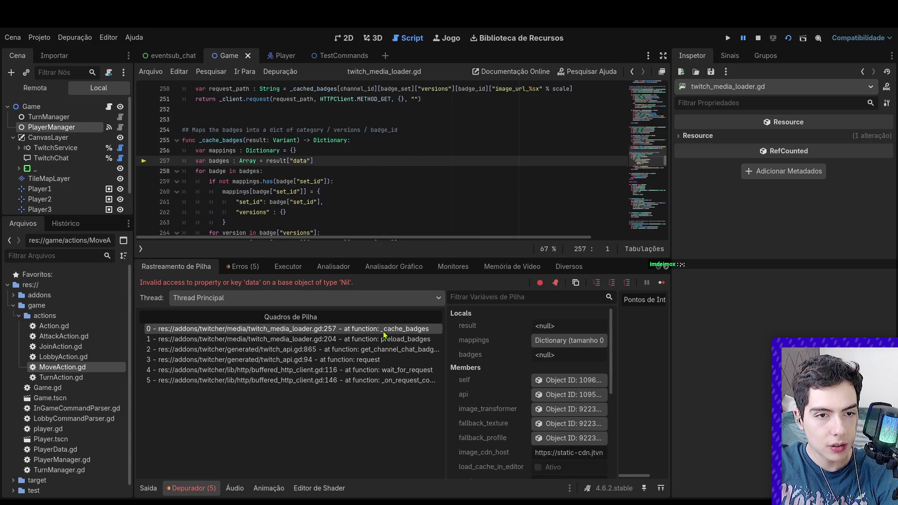
click(757, 39)
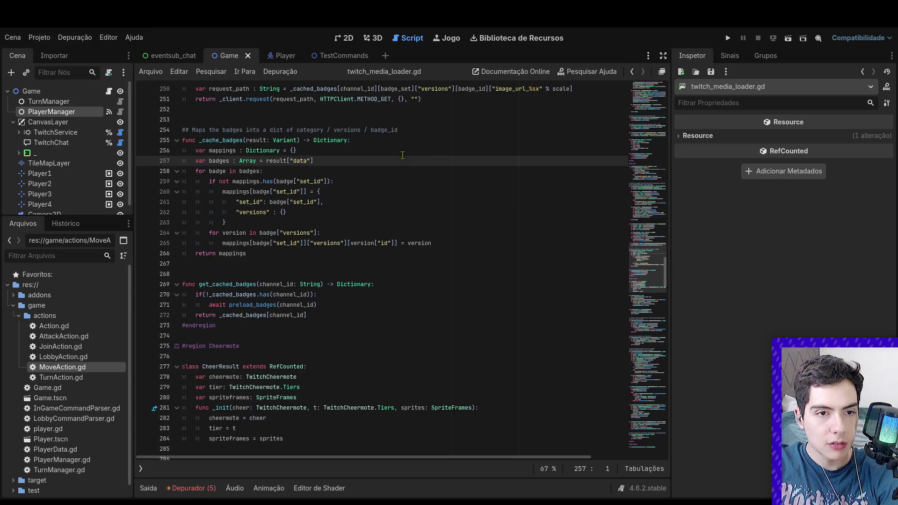
- Add 'if not result: return {}' atop _cache_badges, save, and rerun the game
click(409, 144)
key(Return)
key(Return)
key(Return)
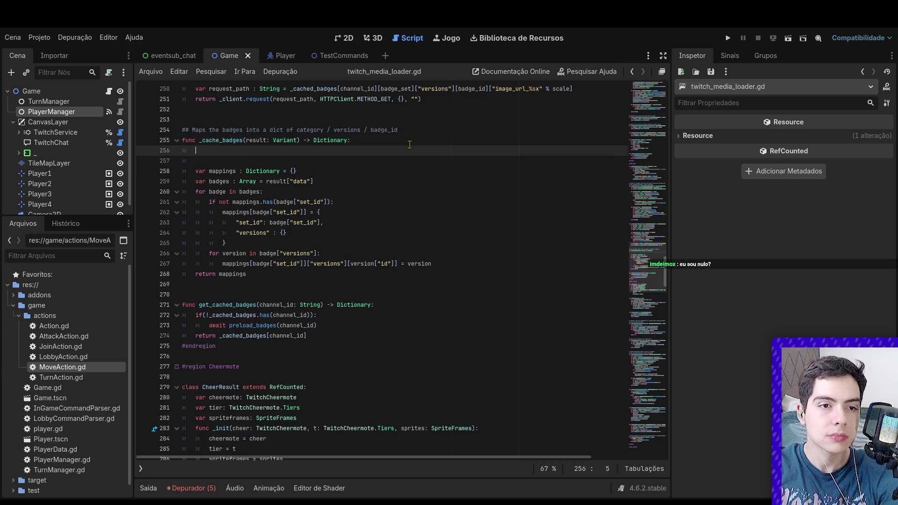
key(Up)
text(if r)
key(BackSpace)
text(not res)
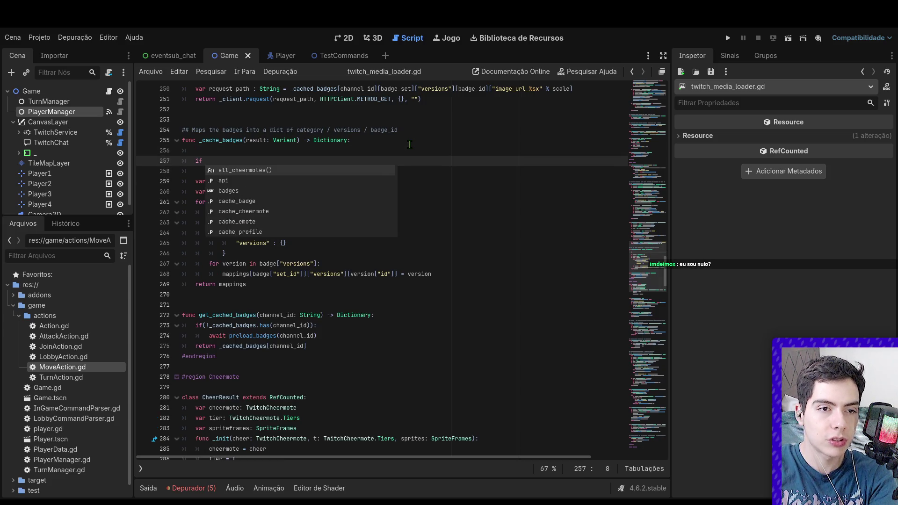
text(ult:)
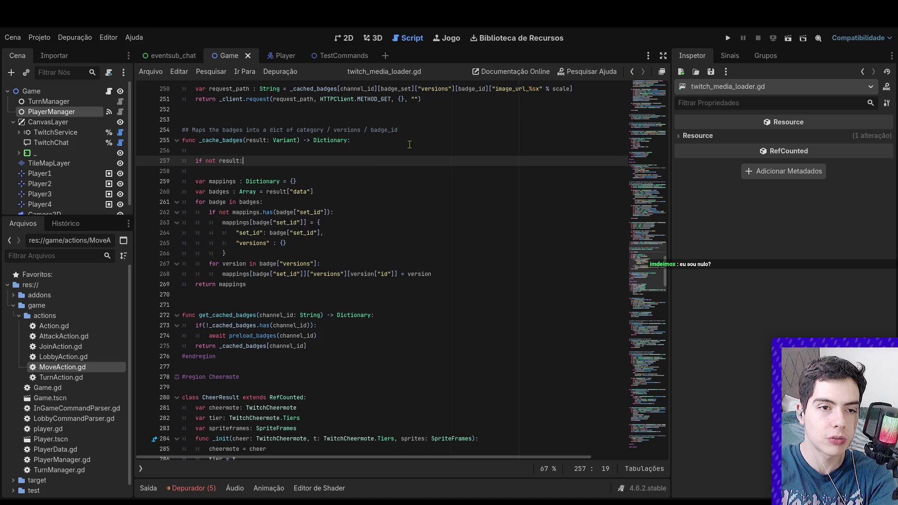
key(Return)
text(return {})
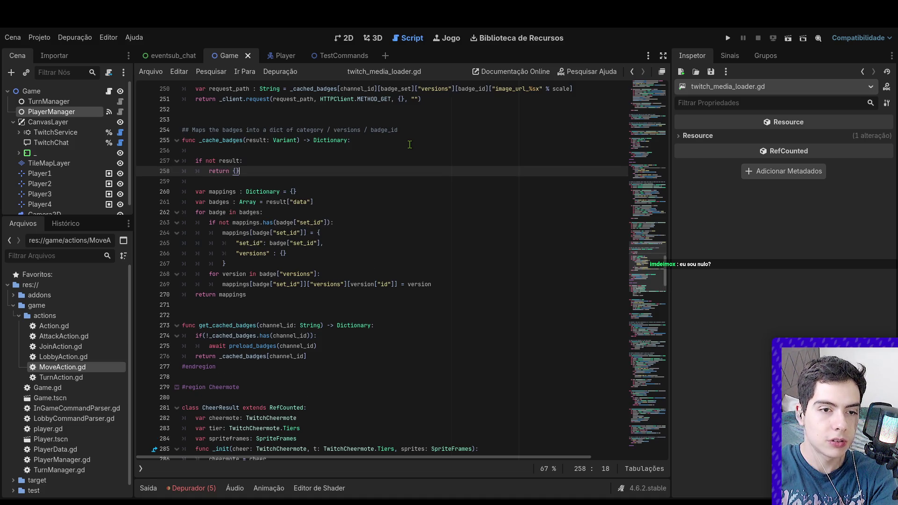
click(409, 145)
key(ctrl+s)
click(419, 150)
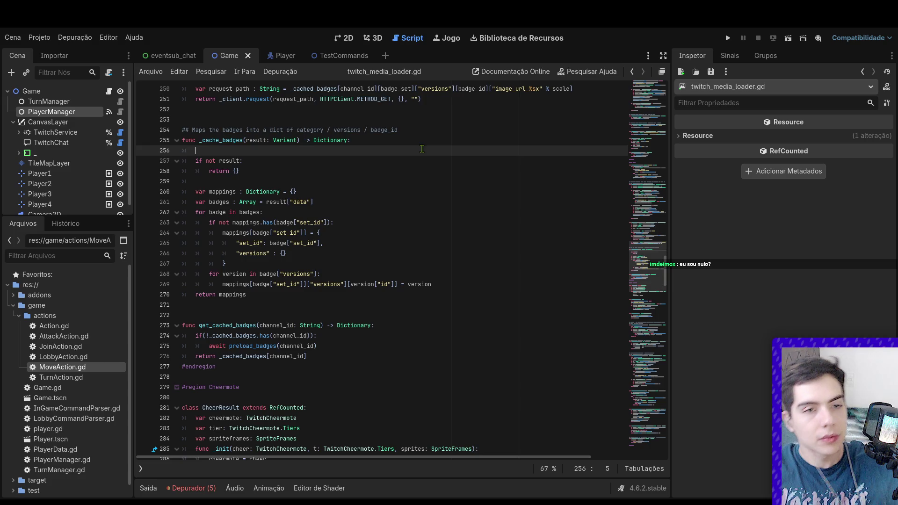
click(786, 39)
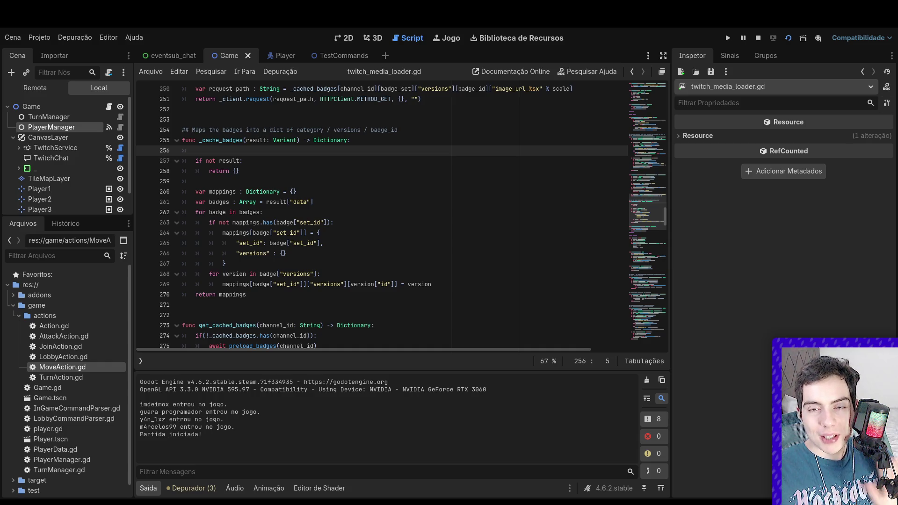
- Stop and relaunch the game, then bring its window with empty 1P–4P slots forward
click(757, 38)
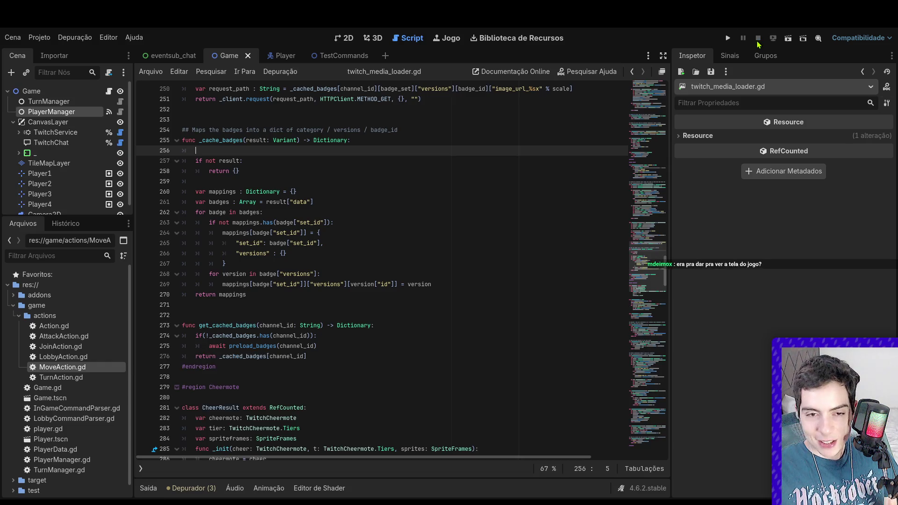
click(793, 39)
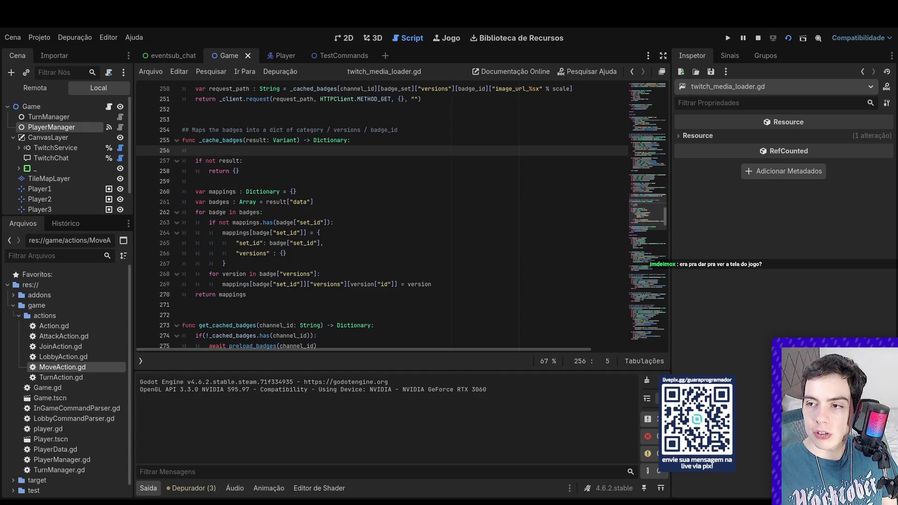
key(alt+Tab)
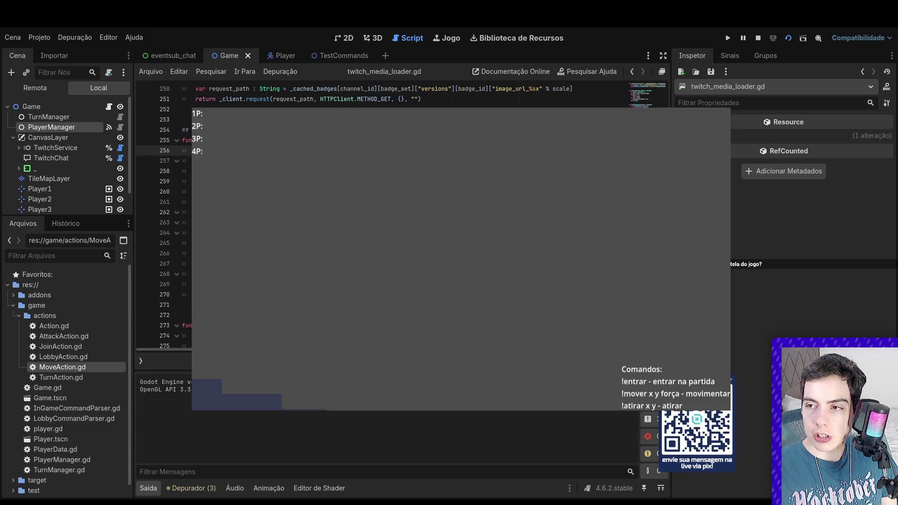
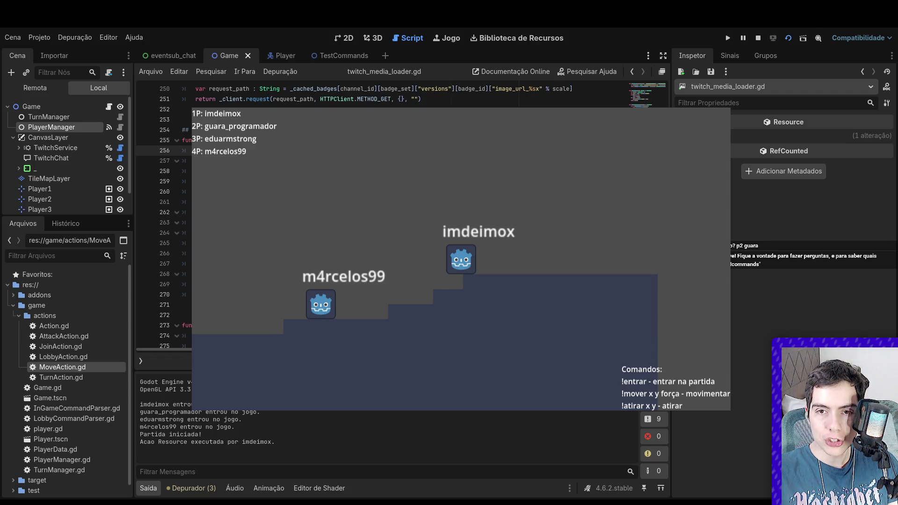
- Stop the running game, open Game.gd, and collapse the CanvasLayer branch in the Scene dock
click(758, 38)
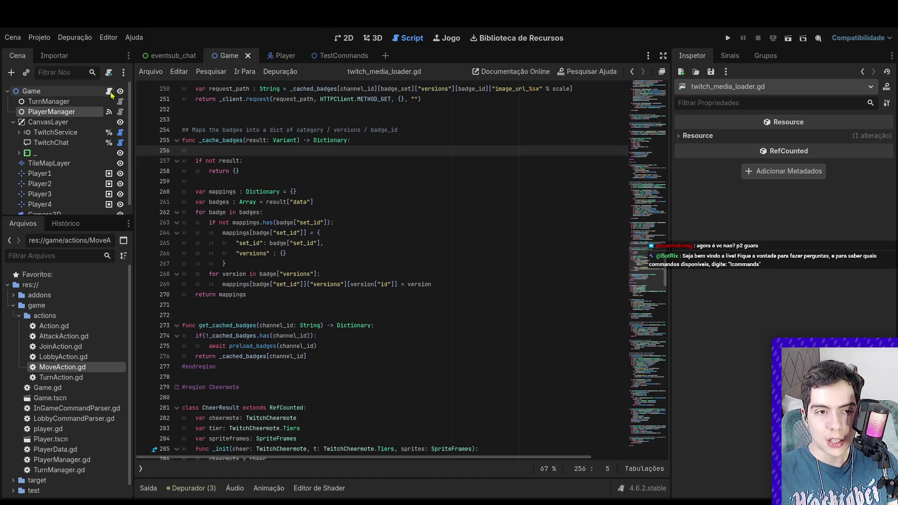
click(109, 91)
click(13, 122)
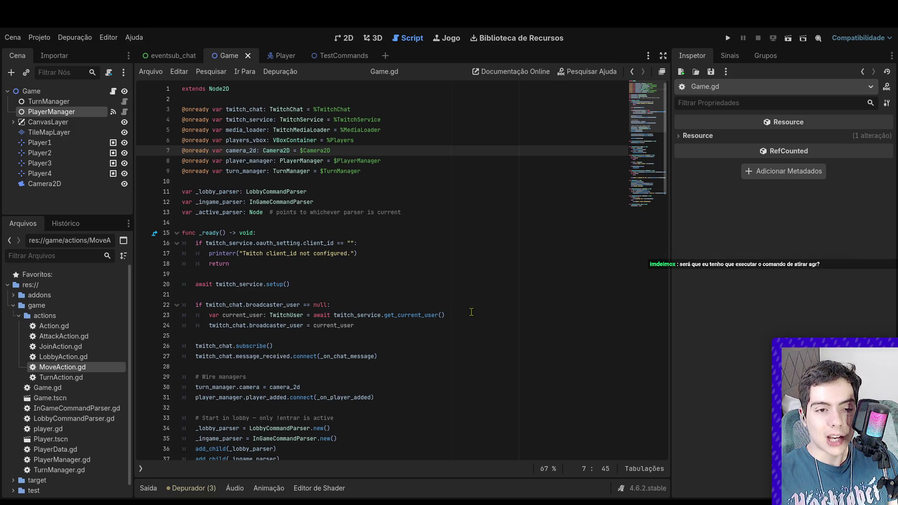
- Browse PlayerManager.gd and TurnManager.gd, ending on register_action with the MoveAction has-moved check selected
scroll(306, 286, down, 3)
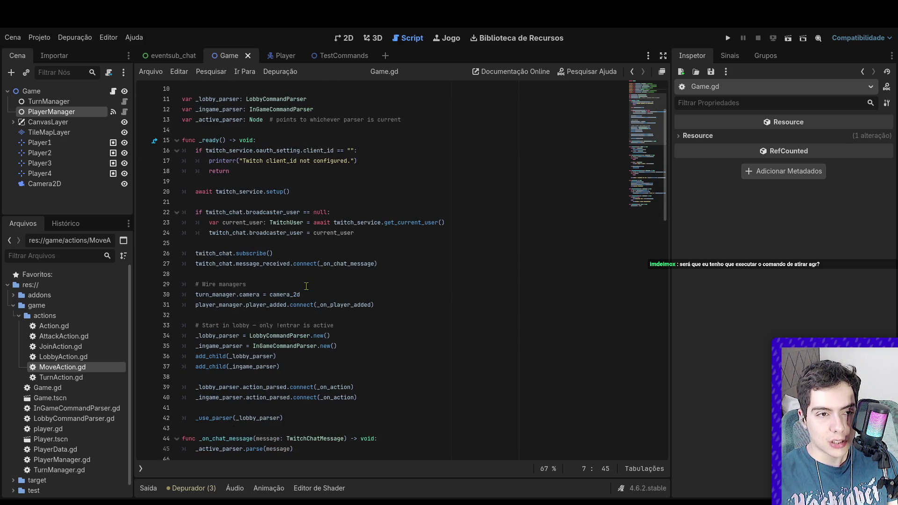
click(124, 112)
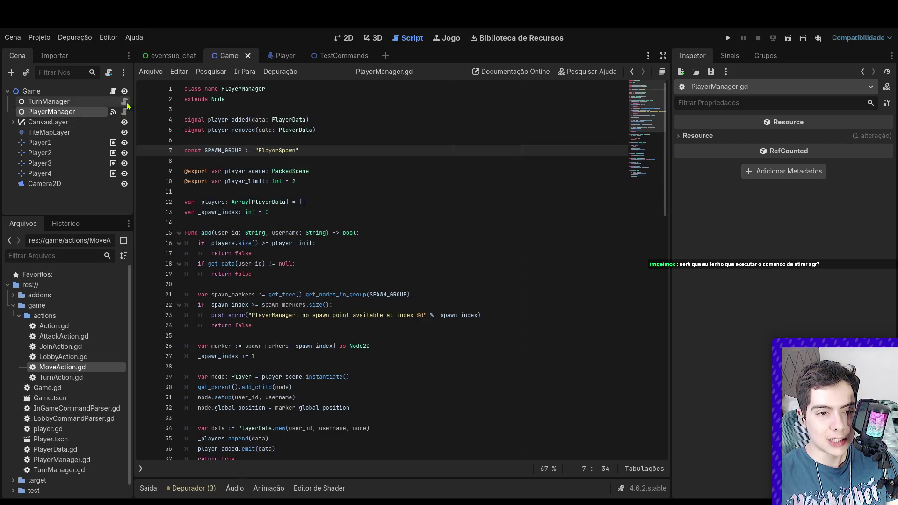
click(124, 102)
scroll(332, 312, up, 6)
scroll(333, 313, down, 5)
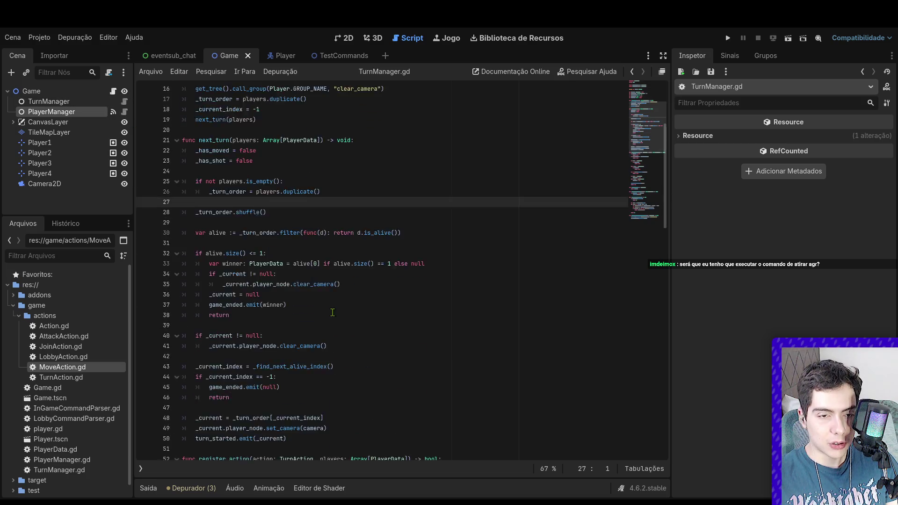
scroll(333, 312, down, 10)
click(124, 112)
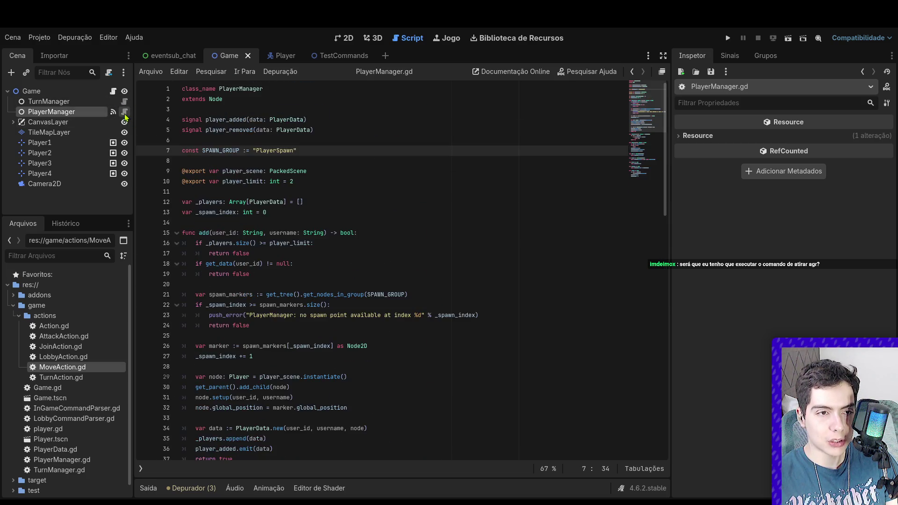
scroll(299, 241, down, 5)
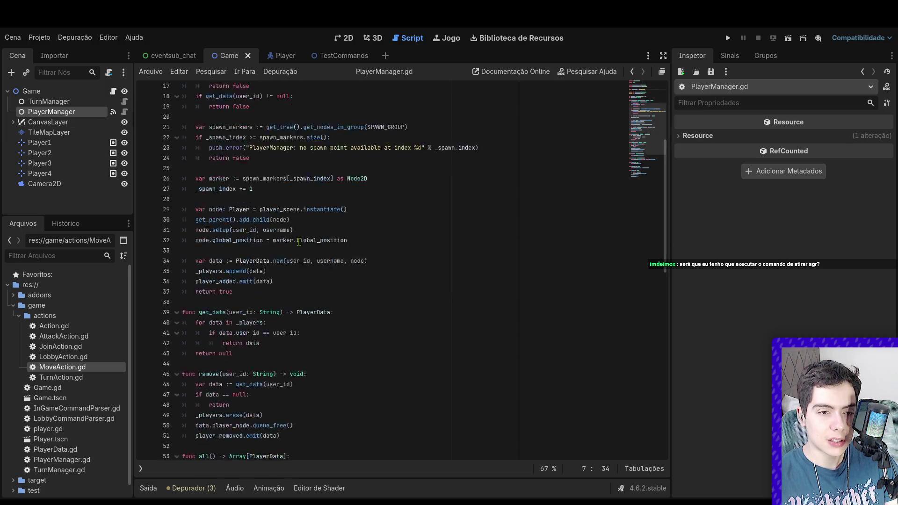
scroll(298, 242, down, 2)
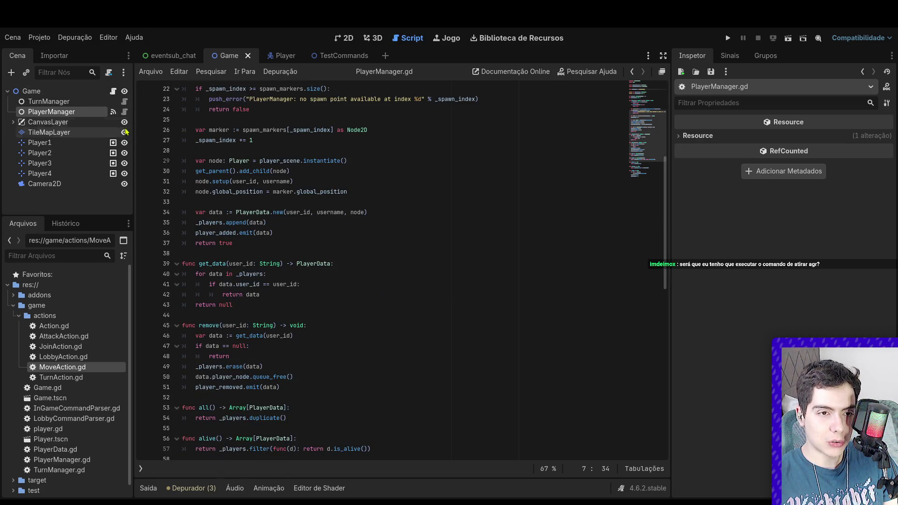
click(124, 101)
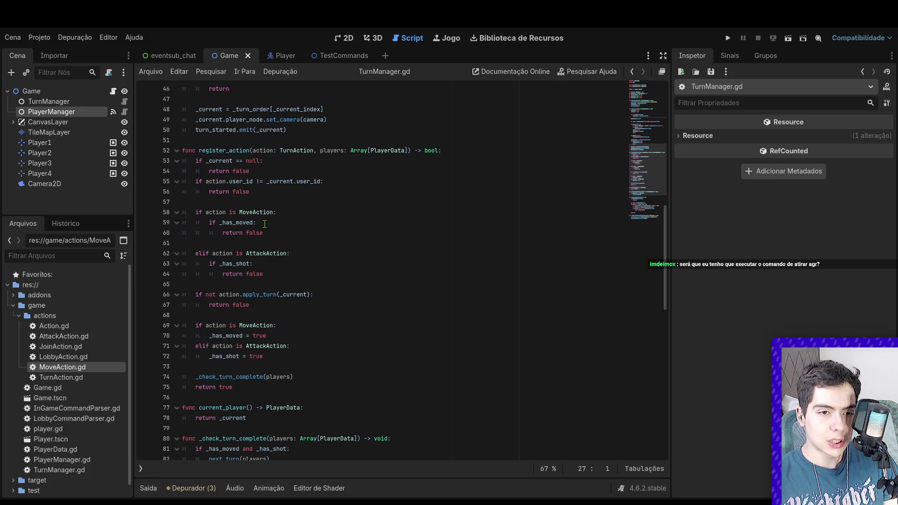
mouse_move(268, 223)
mouse_down()
mouse_move(220, 223)
mouse_move(214, 201)
mouse_move(167, 212)
mouse_up()
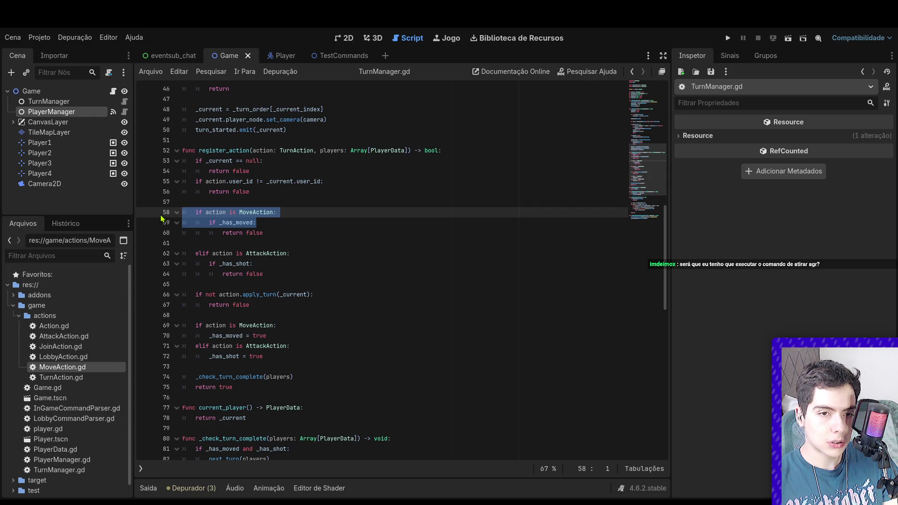
click(274, 213)
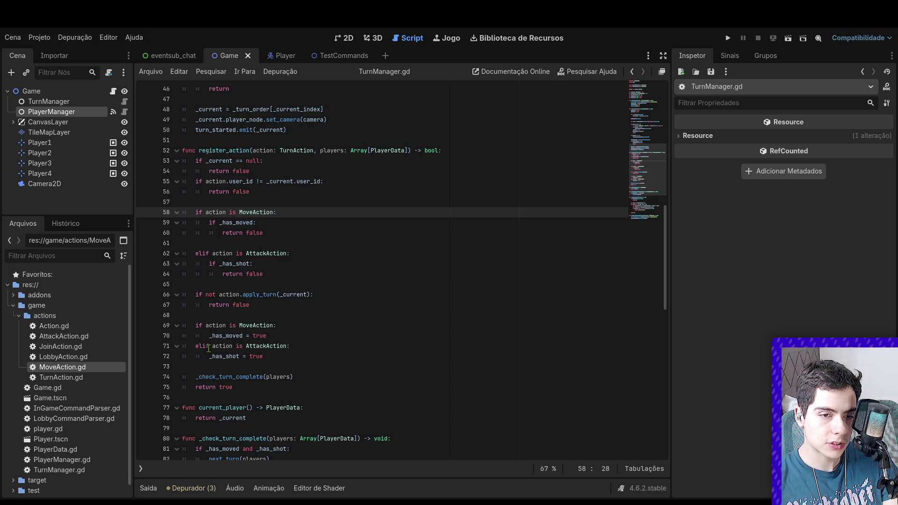
click(293, 327)
click(276, 356)
click(251, 368)
ctrl+click(234, 378)
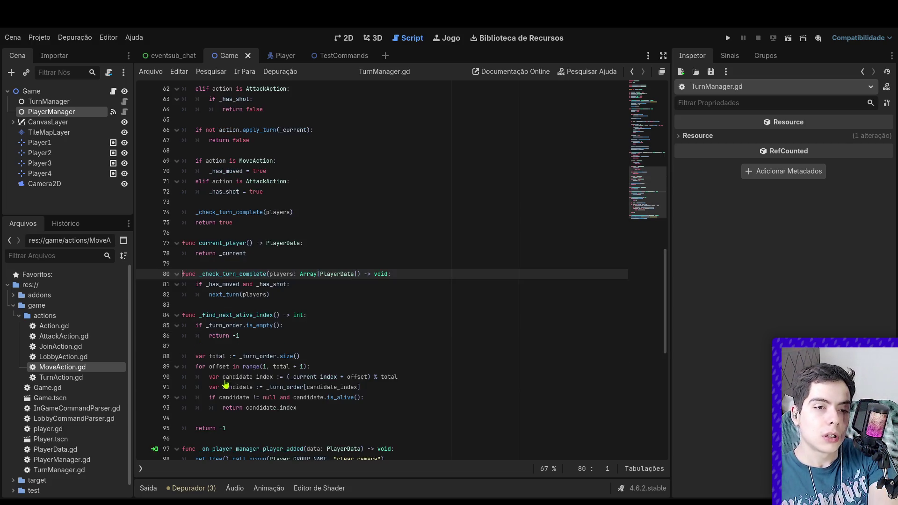
click(271, 181)
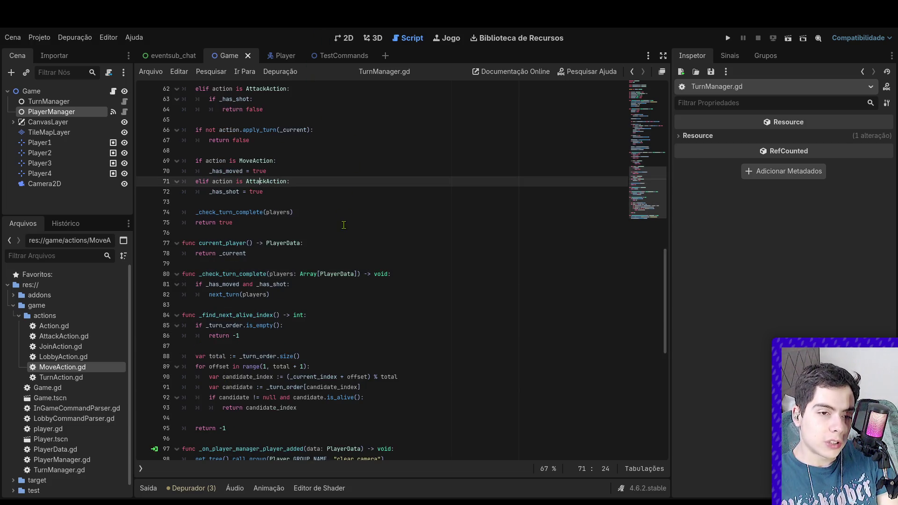
scroll(378, 254, up, 4)
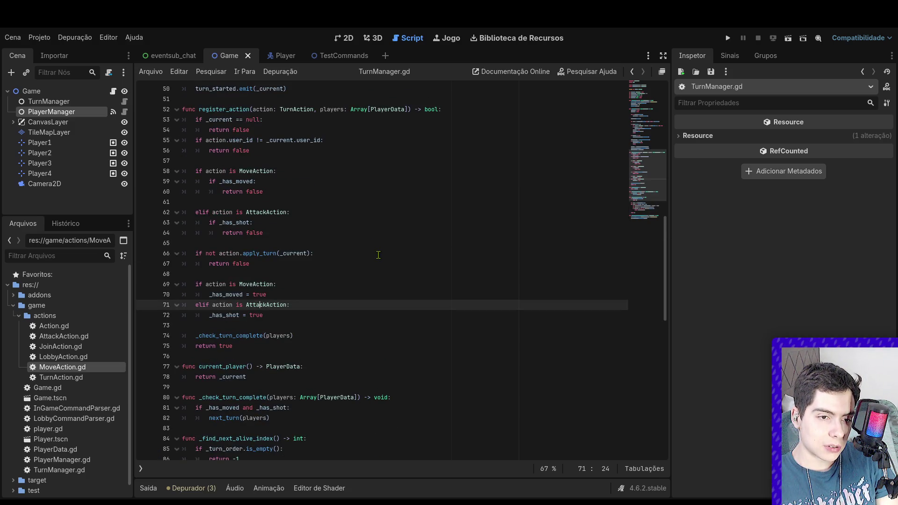
scroll(367, 255, down, 1)
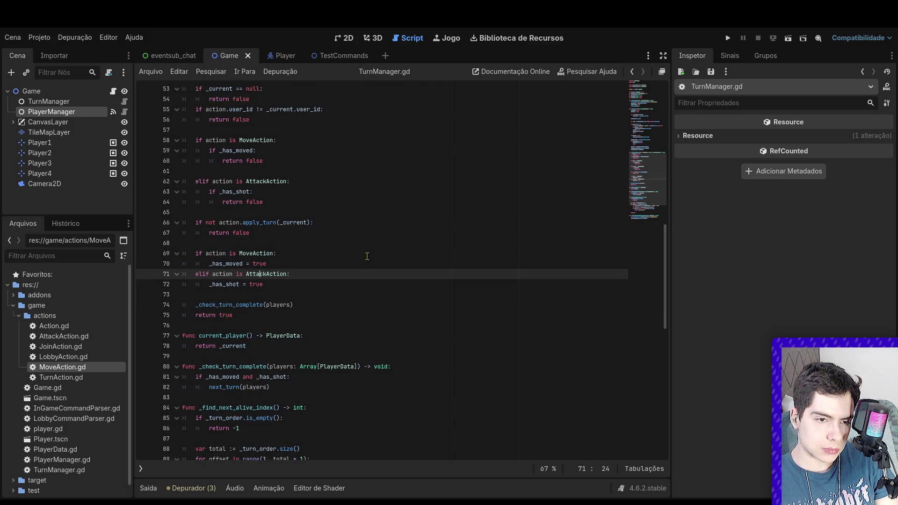
scroll(367, 256, up, 5)
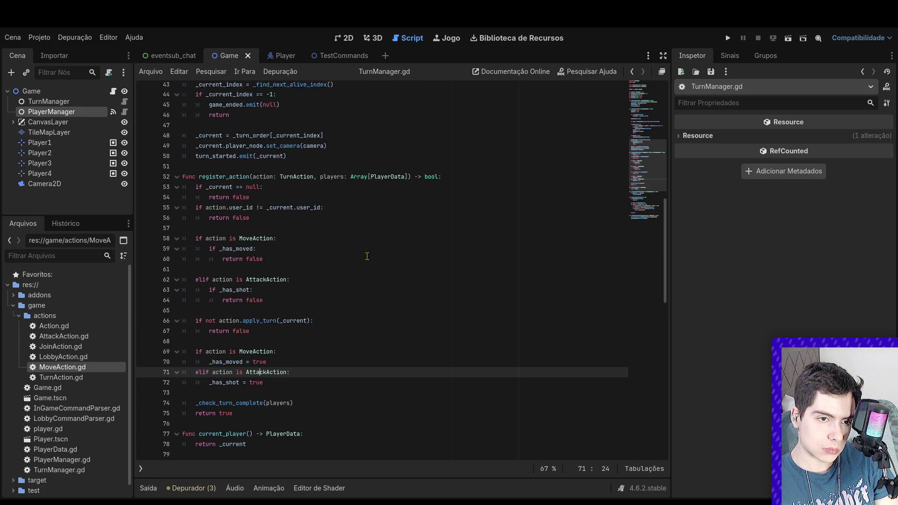
scroll(367, 257, down, 8)
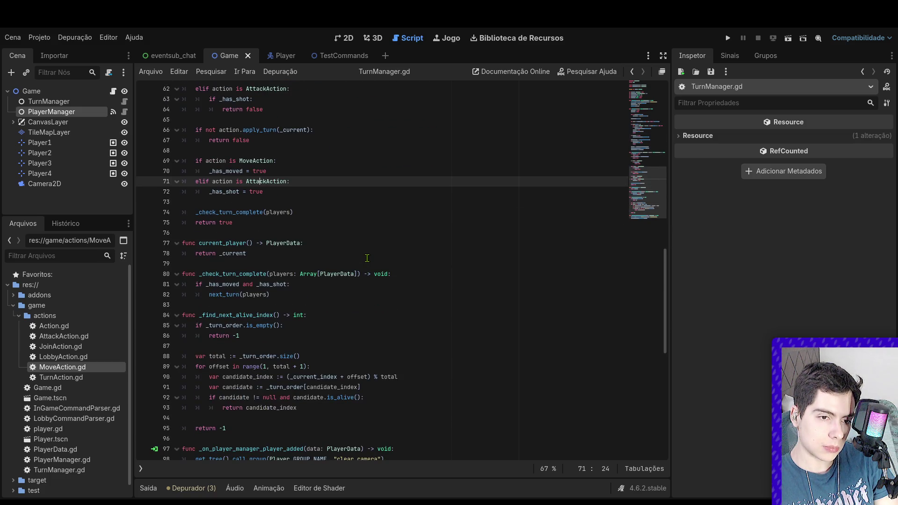
scroll(367, 258, down, 3)
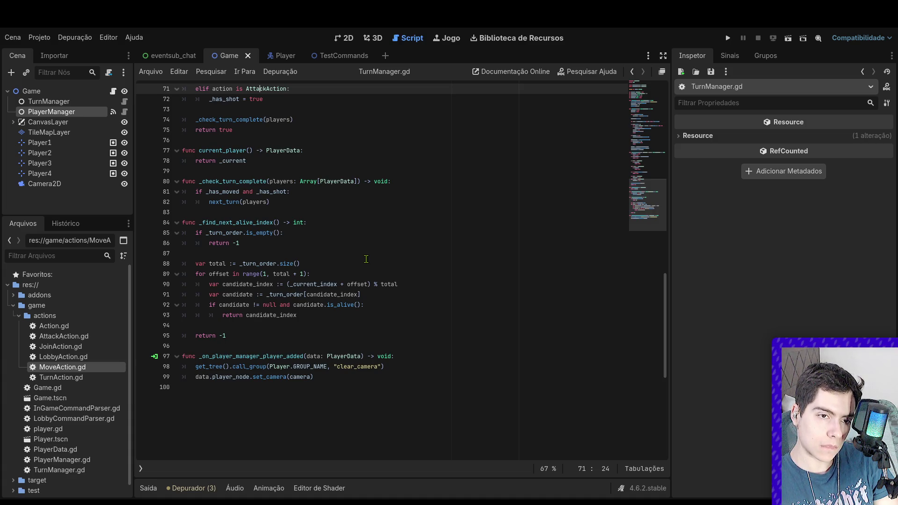
scroll(366, 258, up, 7)
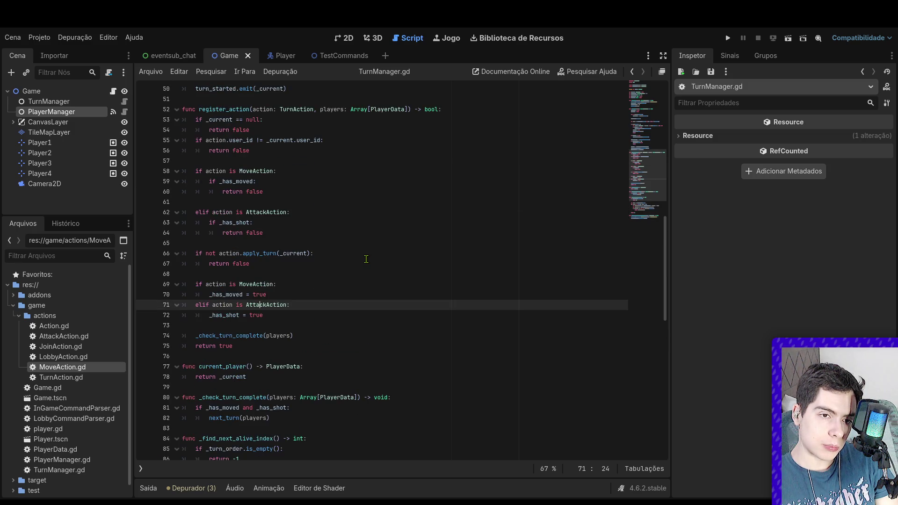
scroll(366, 259, up, 1)
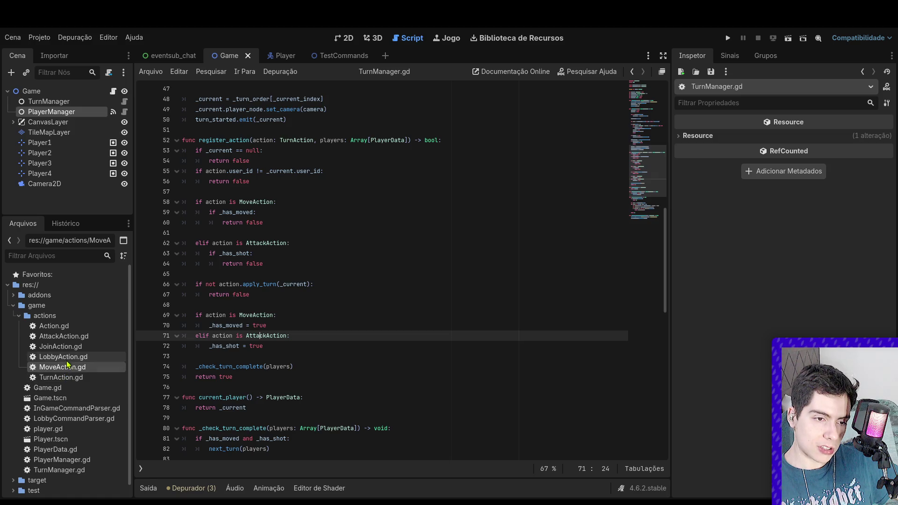
- Open AttackAction.gd and inspect its projectile placeholder comment and angle/power clamping lines
double_click(63, 336)
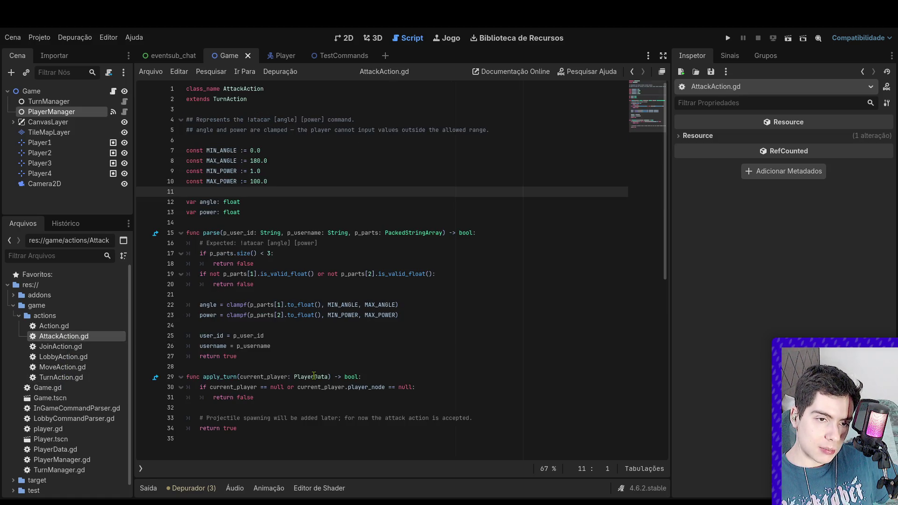
scroll(373, 377, down, 2)
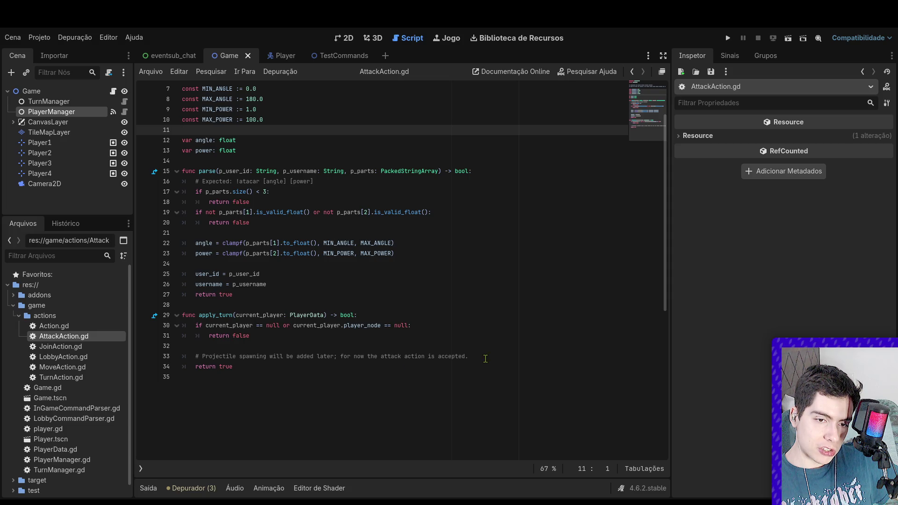
drag(485, 359, 180, 348)
click(282, 348)
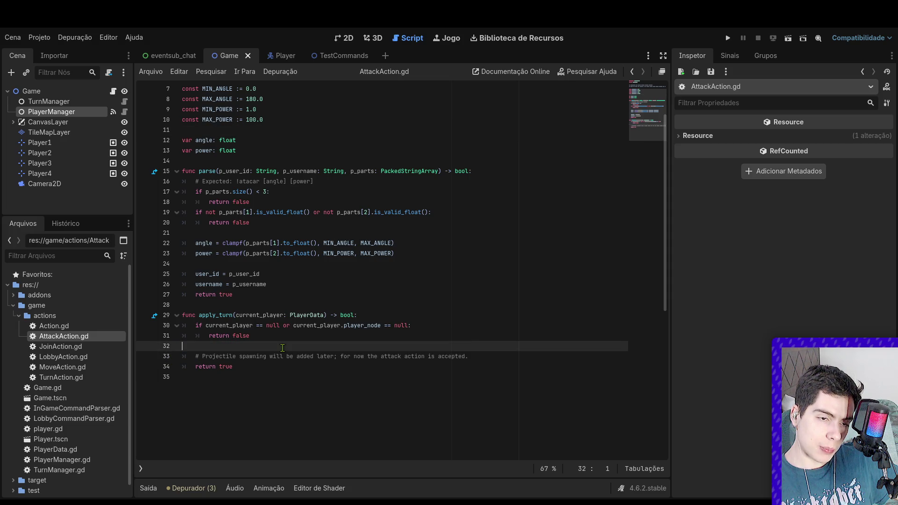
drag(536, 370, 315, 349)
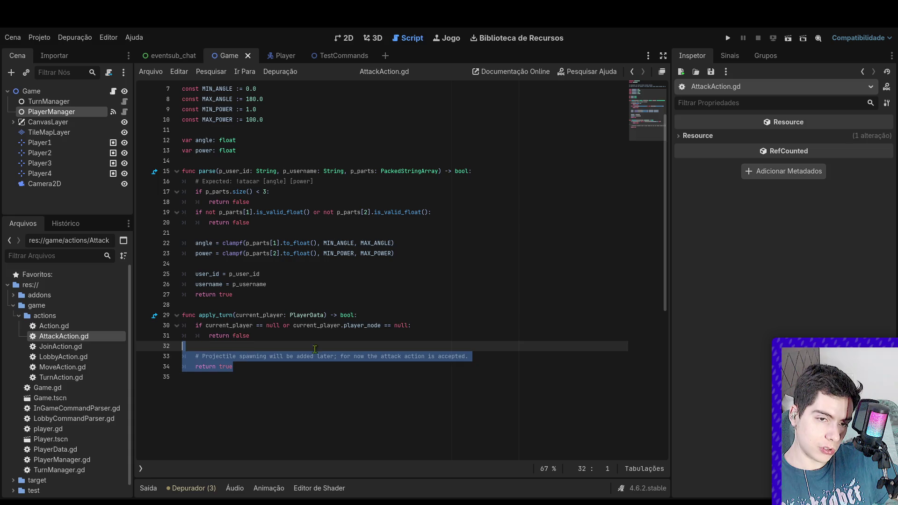
click(348, 352)
scroll(348, 352, up, 1)
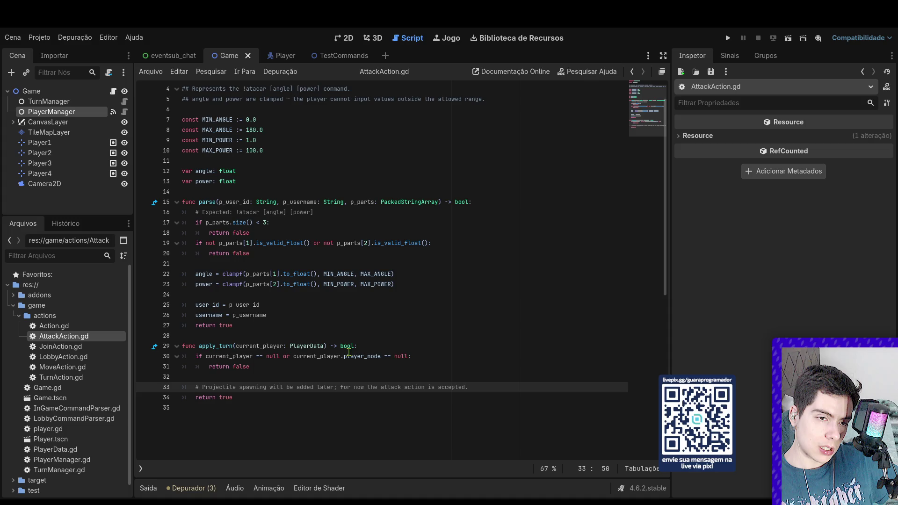
mouse_move(363, 293)
mouse_down()
mouse_move(215, 253)
mouse_move(159, 276)
mouse_up()
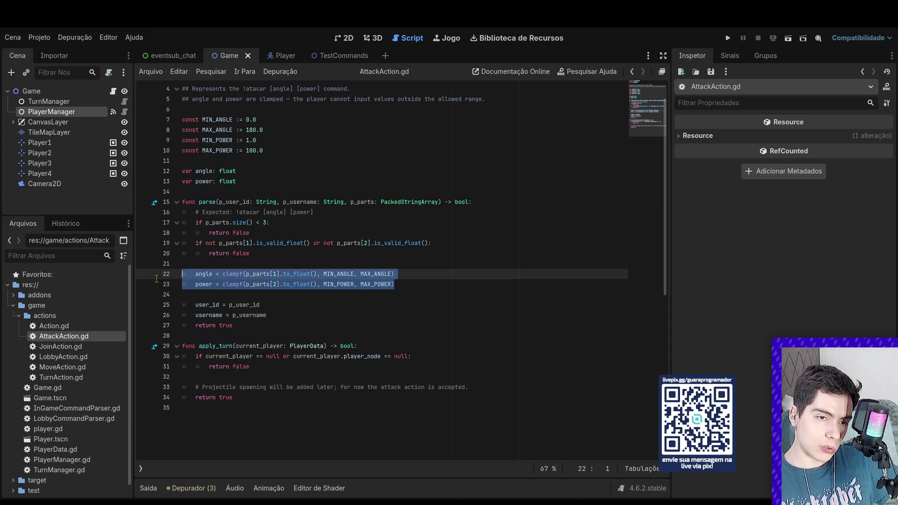
click(282, 283)
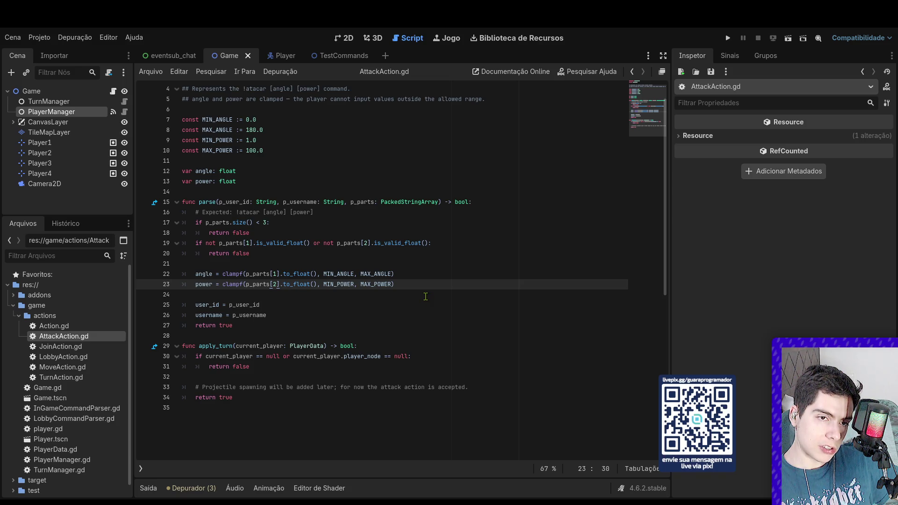
- Copy MoveAction.gd's direction-vector lines and select AttackAction's angle and power clamp lines
double_click(89, 367)
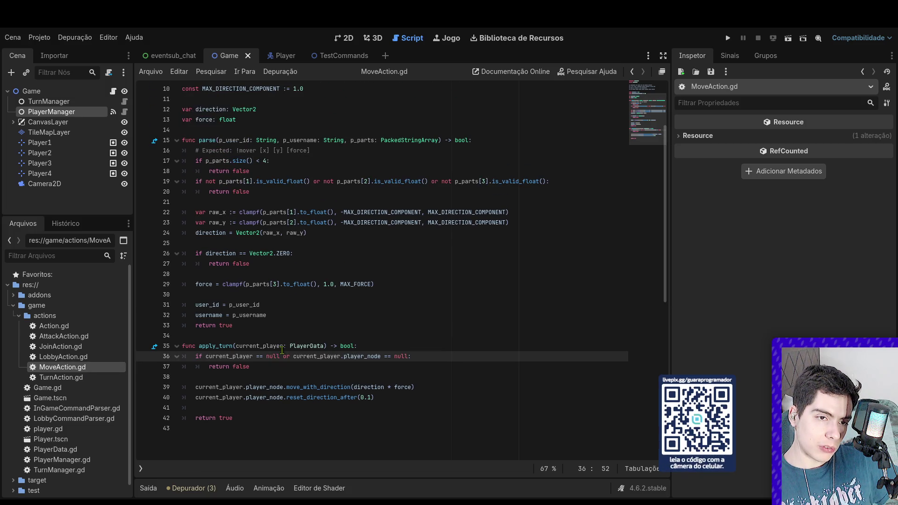
drag(307, 233, 182, 212)
key(ctrl+c)
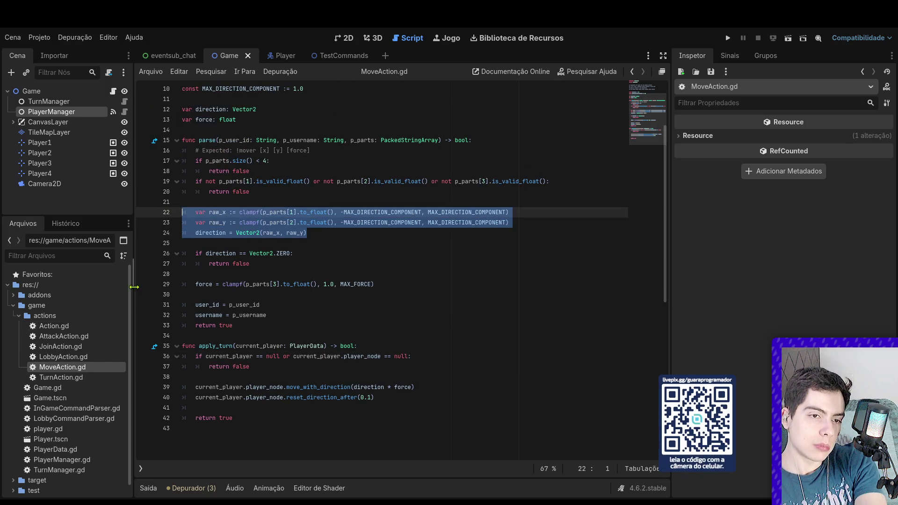
double_click(100, 336)
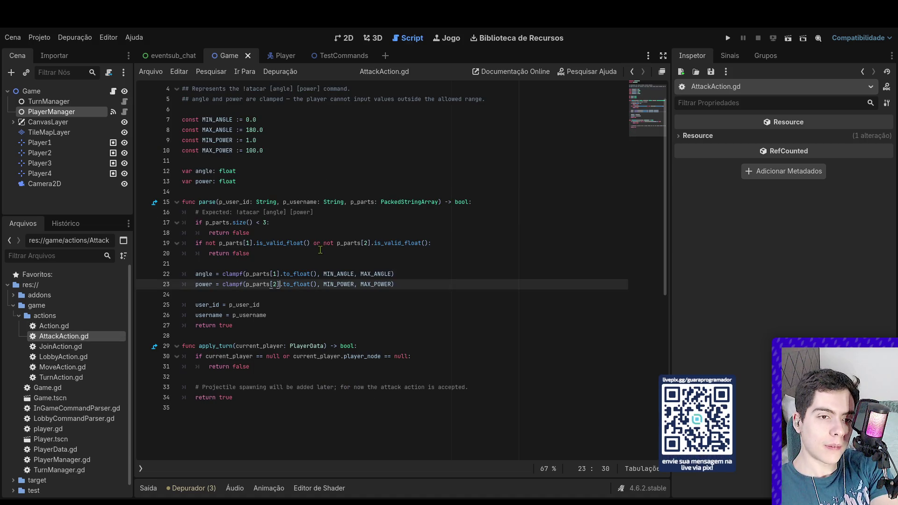
drag(395, 284, 134, 283)
- Paste the raw_x/raw_y/direction lines over the clamps and grab MoveAction's direction and force declarations
key(shift+Up)
key(ctrl+v)
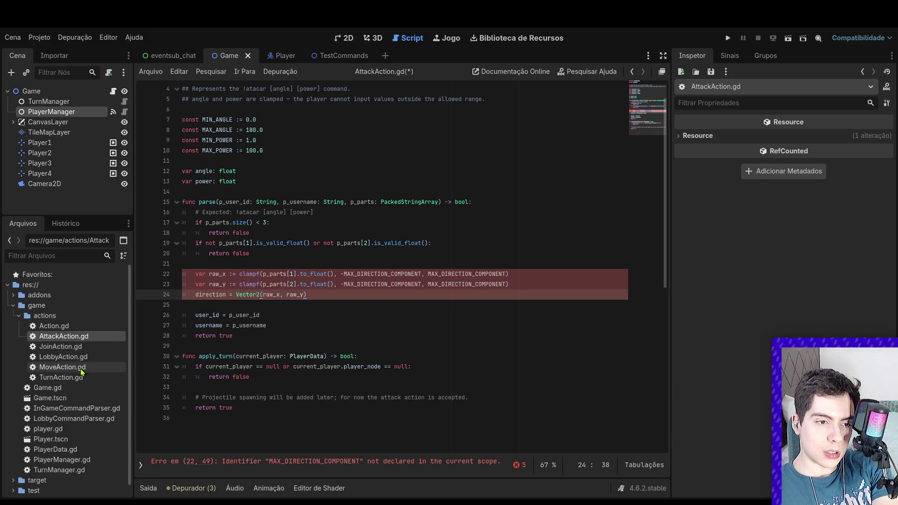
double_click(62, 366)
click(258, 210)
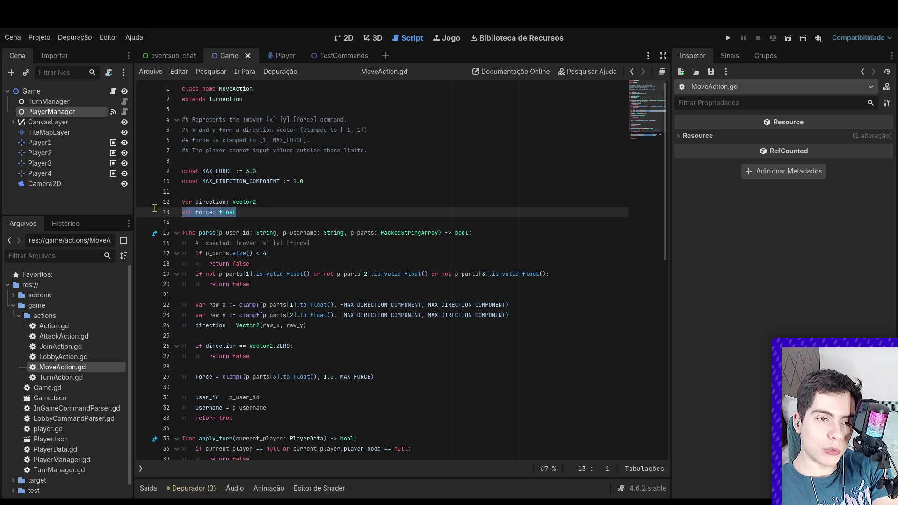
drag(258, 211, 183, 202)
double_click(54, 326)
click(81, 337)
double_click(81, 337)
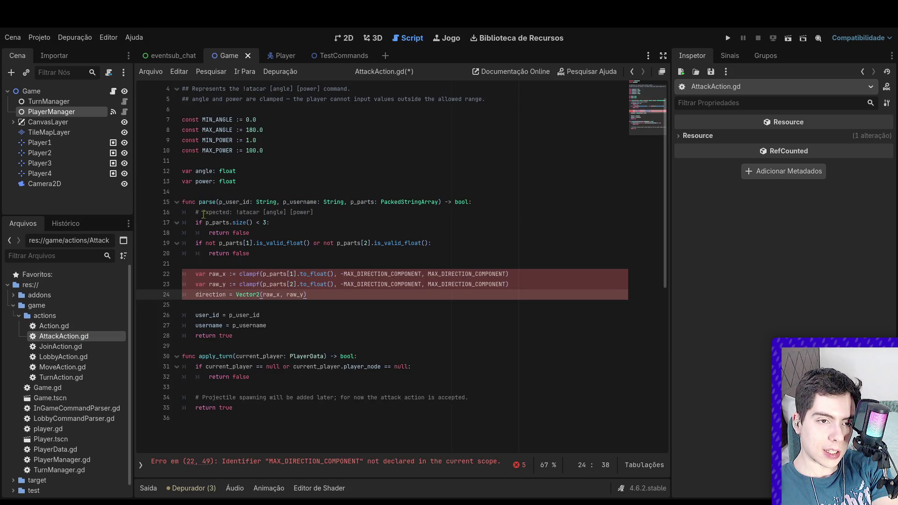
- Delete the four old angle and power constants from AttackAction.gd
click(236, 181)
drag(237, 181, 182, 171)
click(237, 180)
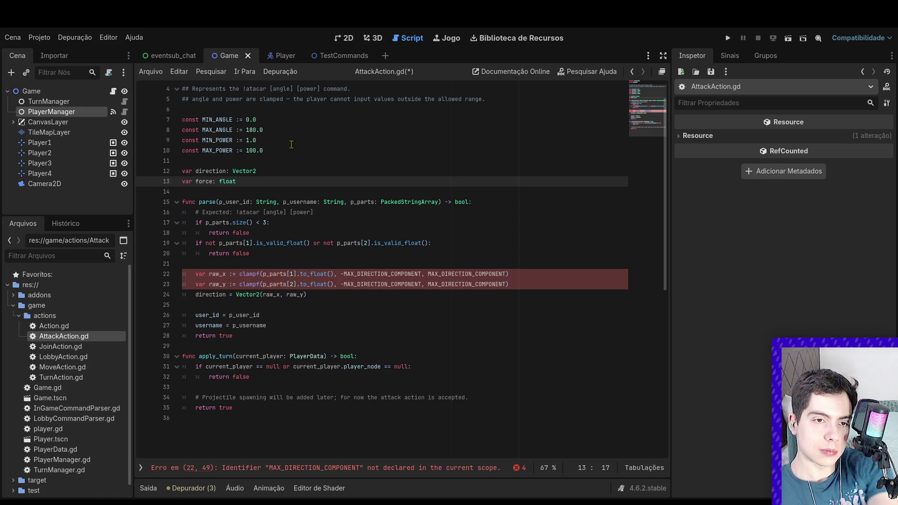
drag(262, 150, 173, 120)
drag(182, 161, 169, 122)
key(BackSpace)
key(BackSpace)
key(BackSpace)
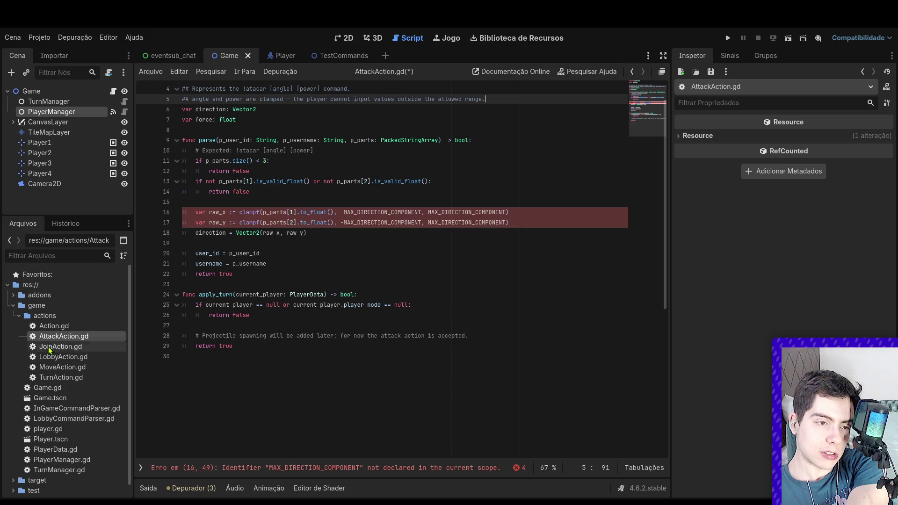
- Copy MAX_FORCE and MAX_DIRECTION_COMPONENT from MoveAction.gd into AttackAction.gd
click(58, 369)
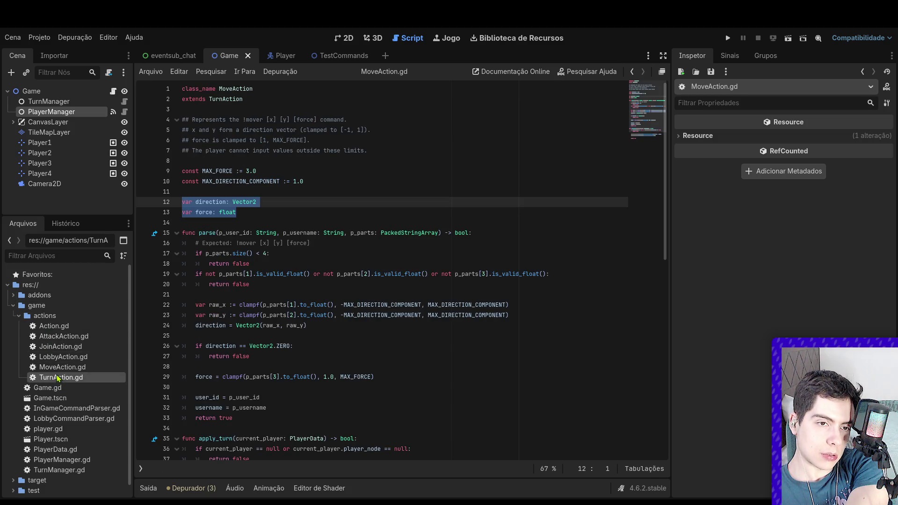
click(57, 375)
click(60, 369)
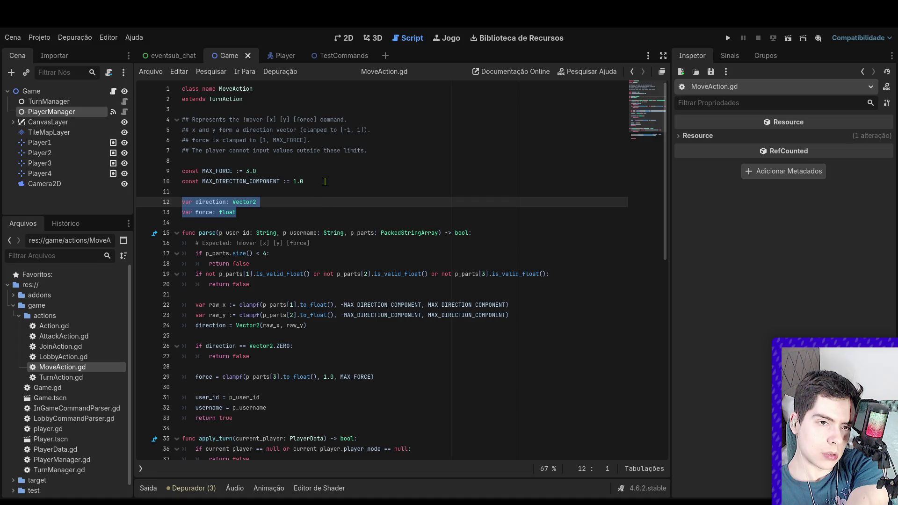
drag(323, 181, 182, 169)
key(ctrl+c)
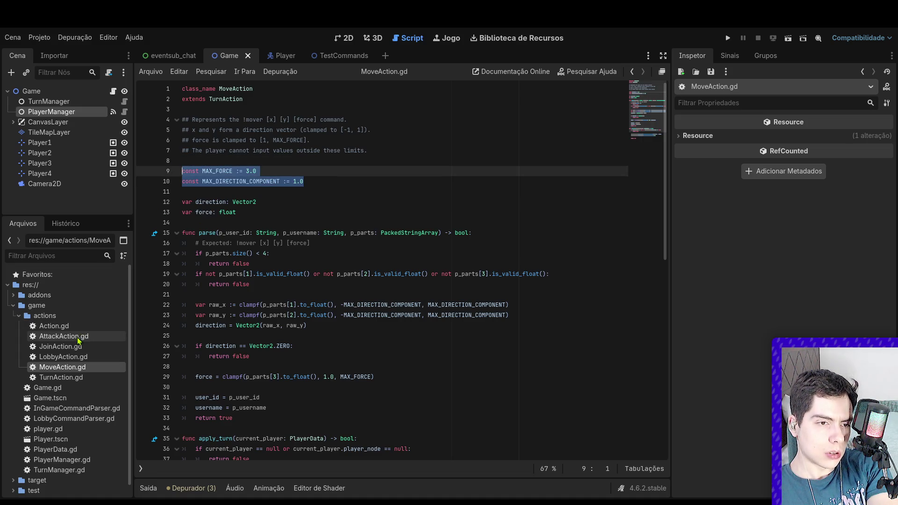
click(80, 338)
scroll(262, 196, up, 1)
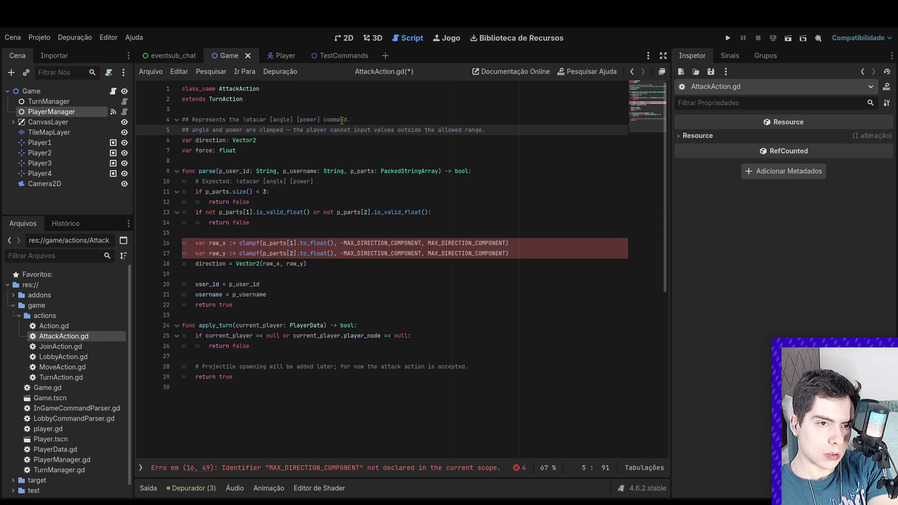
key(Return)
key(ctrl+v)
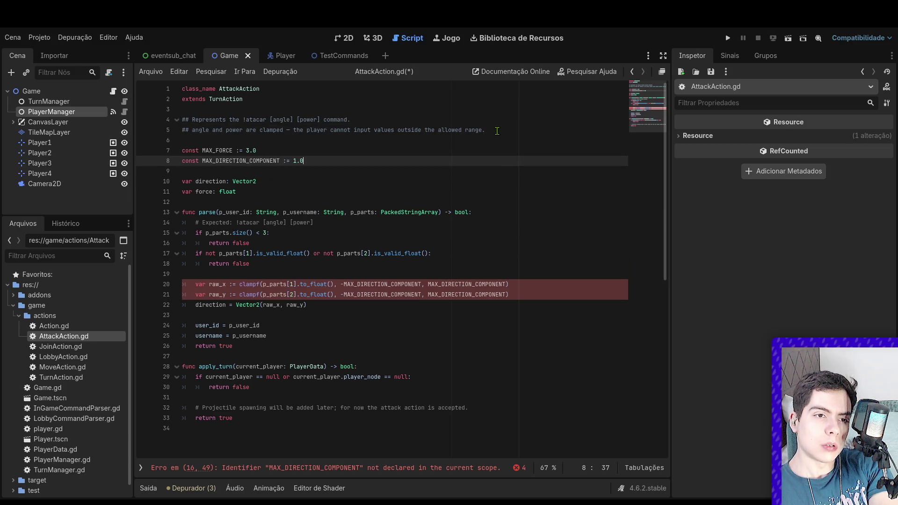
- Remove the outdated doc and Expected usage comments, save AttackAction.gd, and show the 2D view
drag(497, 130, 157, 112)
key(Delete)
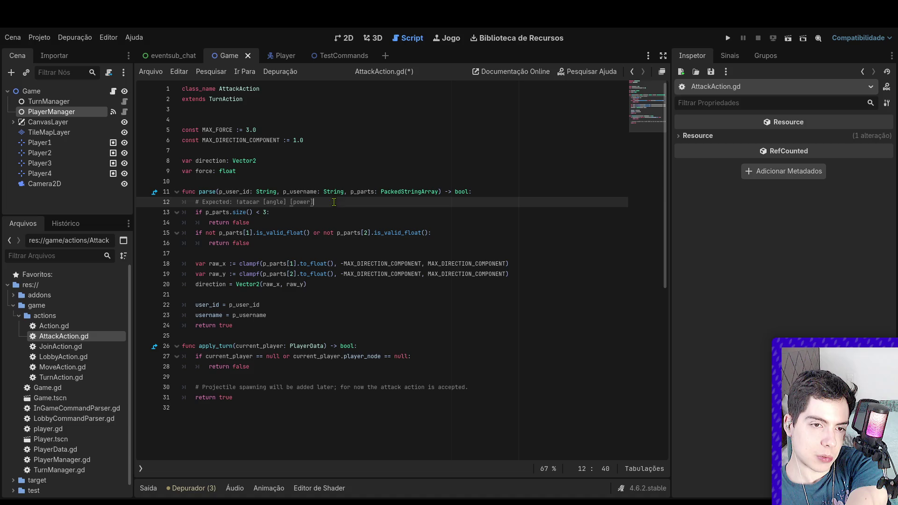
click(318, 202)
drag(318, 201, 170, 197)
key(BackSpace)
key(BackSpace)
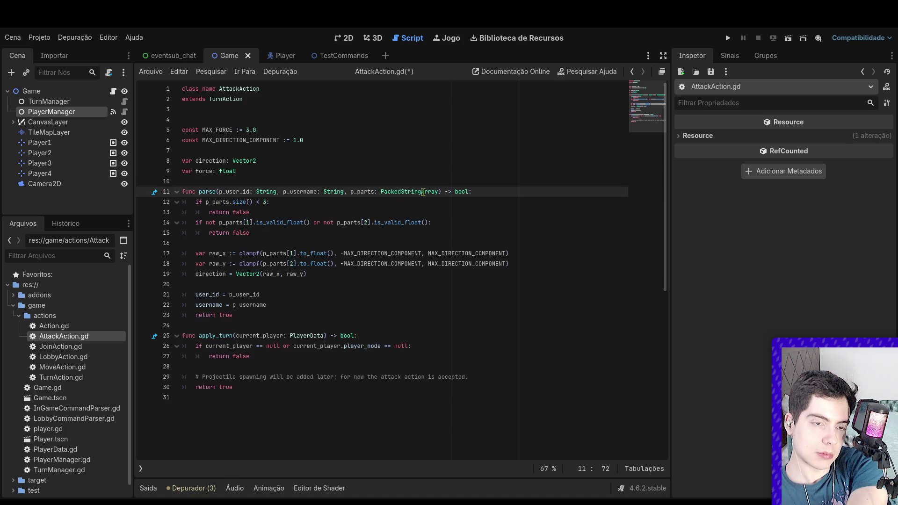
click(419, 193)
key(ctrl+s)
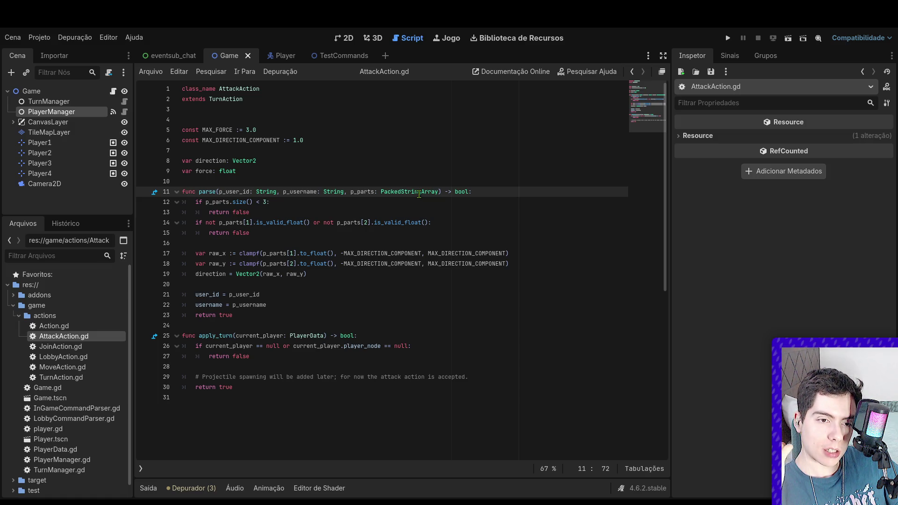
click(306, 253)
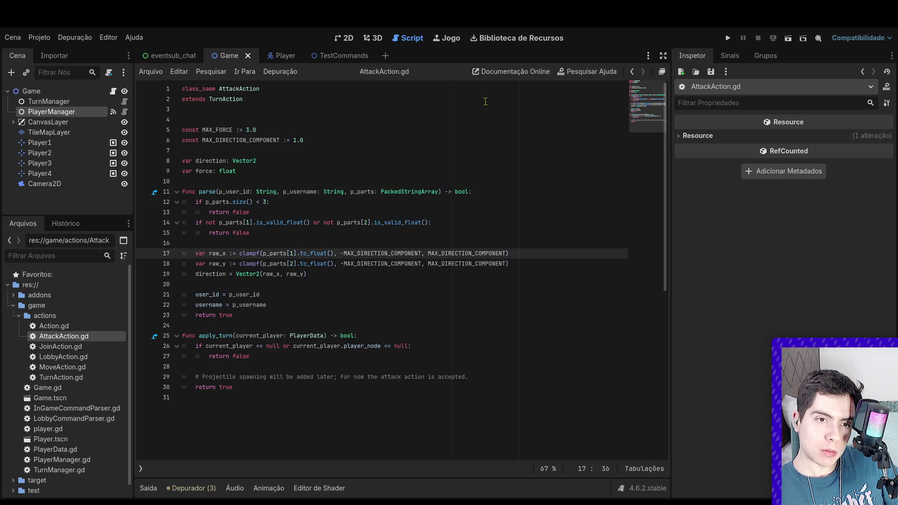
click(345, 38)
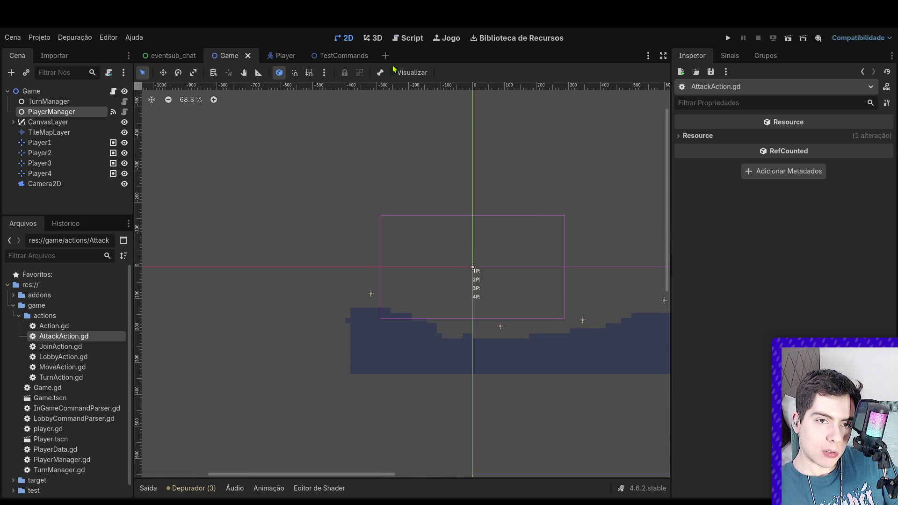
- Create a new scene tab with a CharacterBody2D root and a Sprite2D child
click(385, 55)
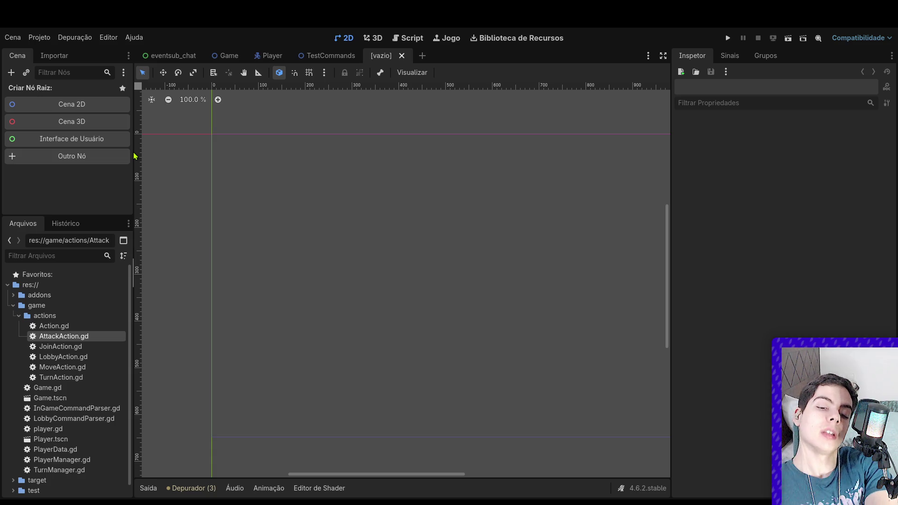
key(ctrl+v)
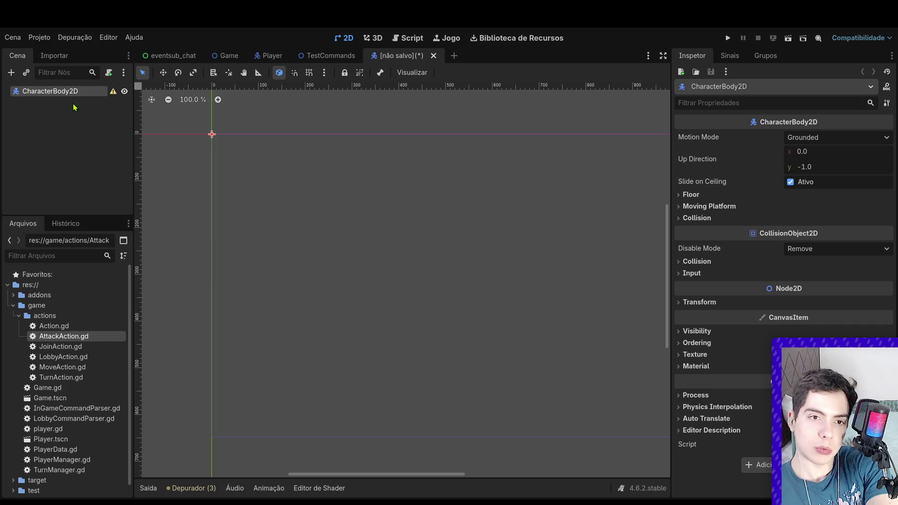
key(ctrl+a)
key(Return)
scroll(444, 190, up, 6)
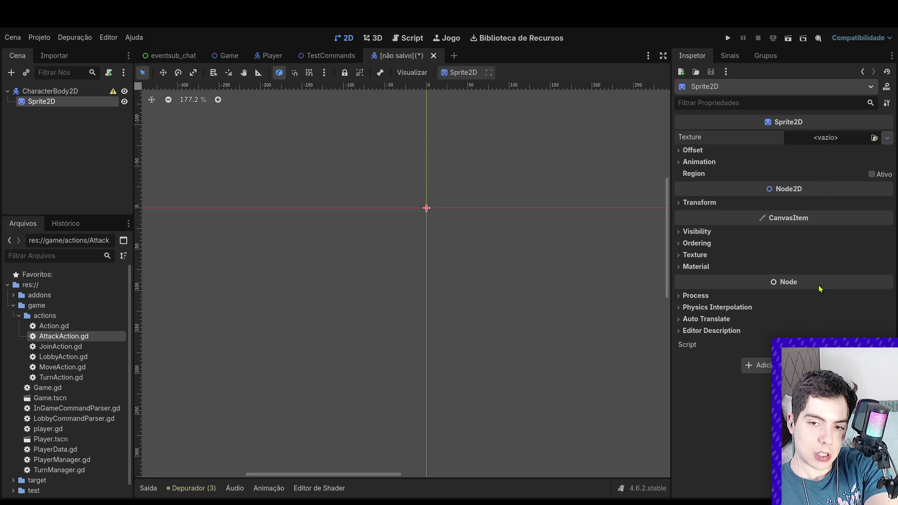
- Give the Sprite2D the icon.svg texture, scale it to about 0.625, and reset its position to the origin
click(13, 305)
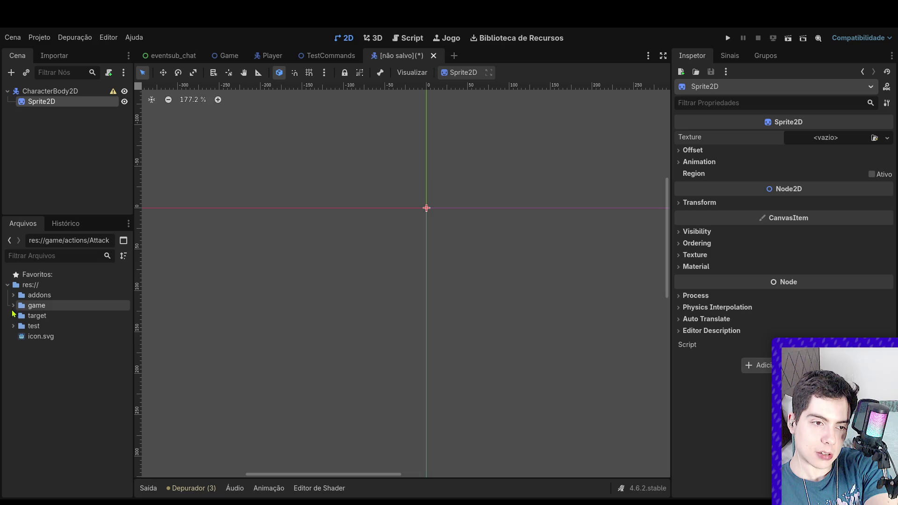
mouse_move(41, 336)
mouse_down()
mouse_move(201, 255)
mouse_move(831, 160)
mouse_move(825, 145)
mouse_up()
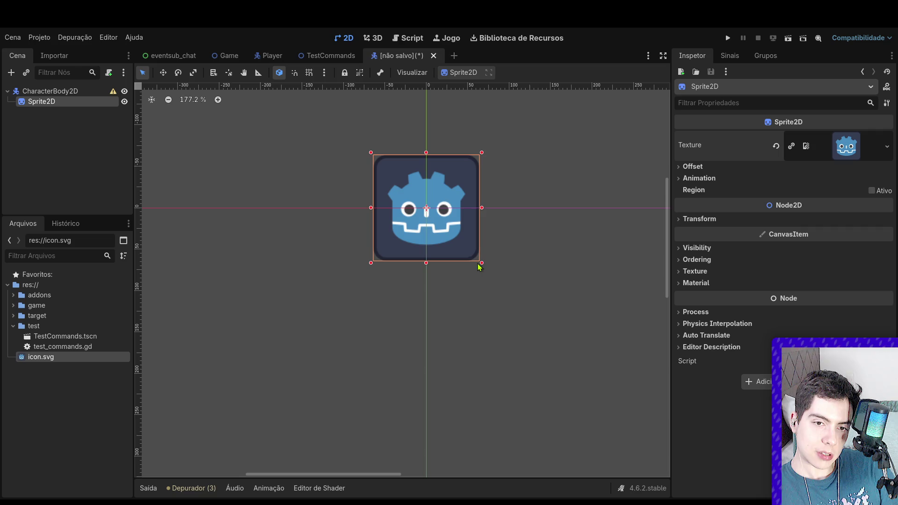
drag(482, 264, 441, 221)
click(698, 218)
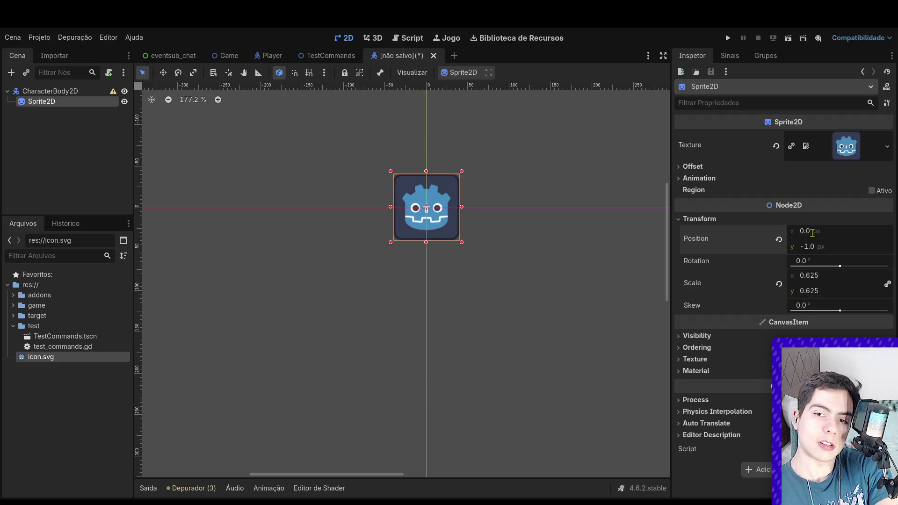
click(777, 240)
click(530, 222)
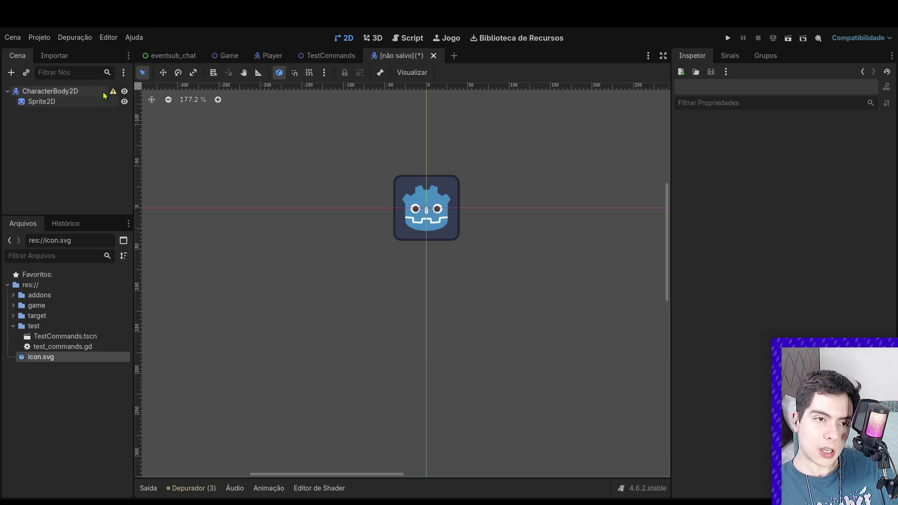
- Tint the sprite black through Visibility > Modulate
click(75, 102)
click(746, 337)
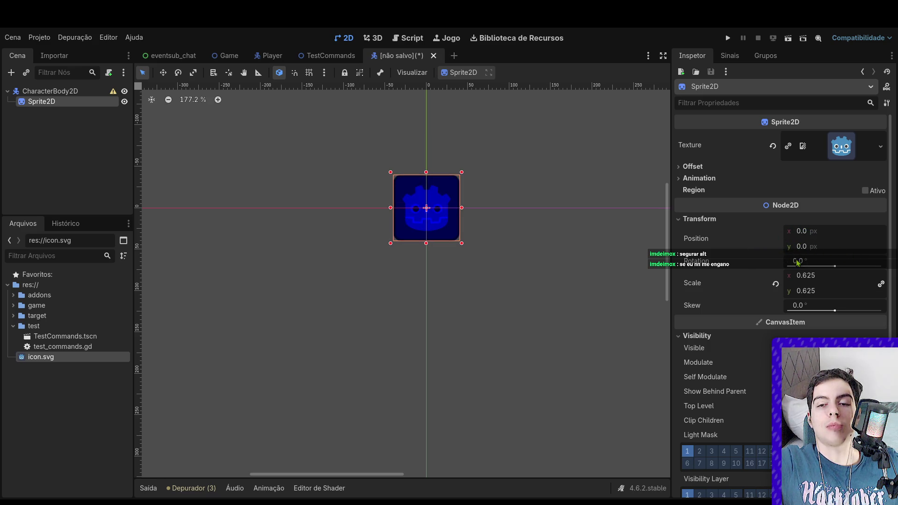
click(591, 224)
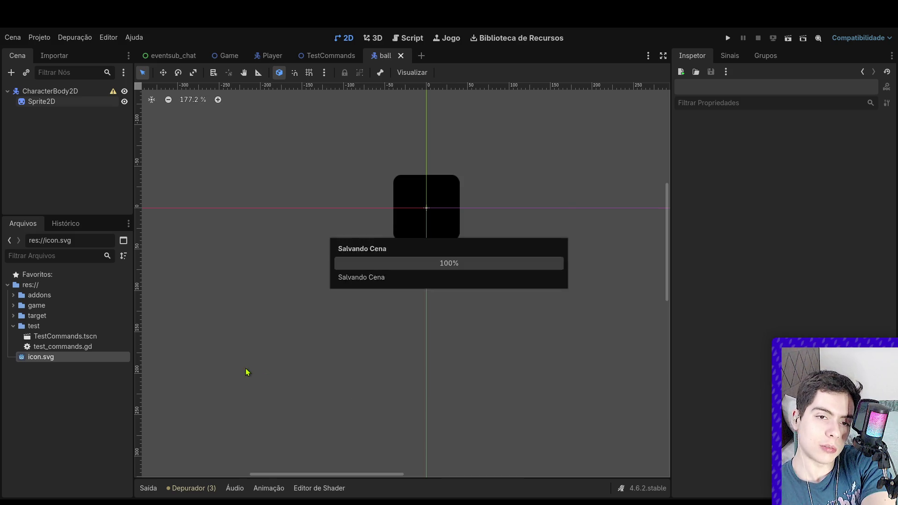
click(71, 93)
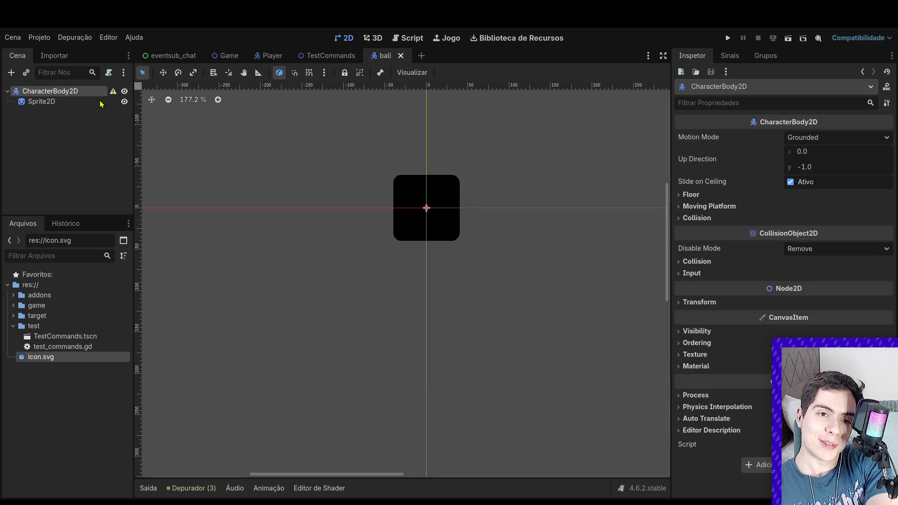
- Add a CollisionShape2D with a RectangleShape2D stretched over the whole sprite
key(ctrl+v)
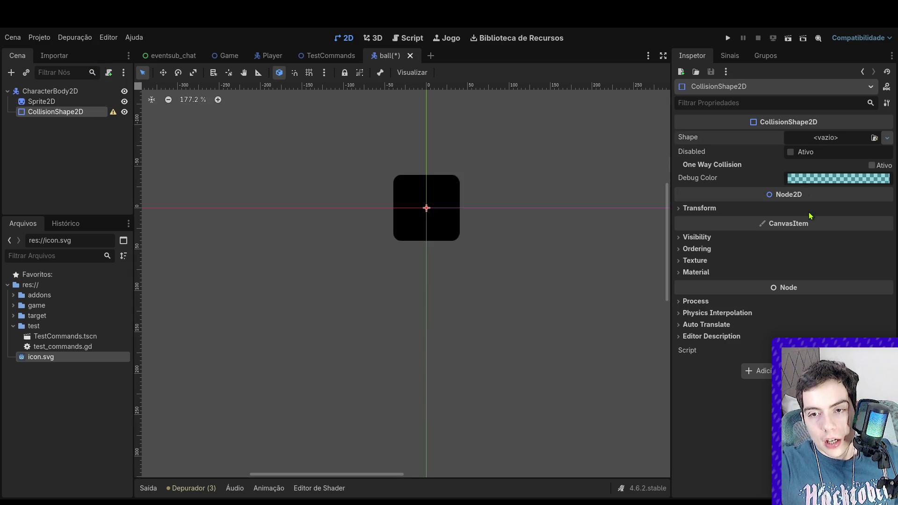
key(ctrl+z)
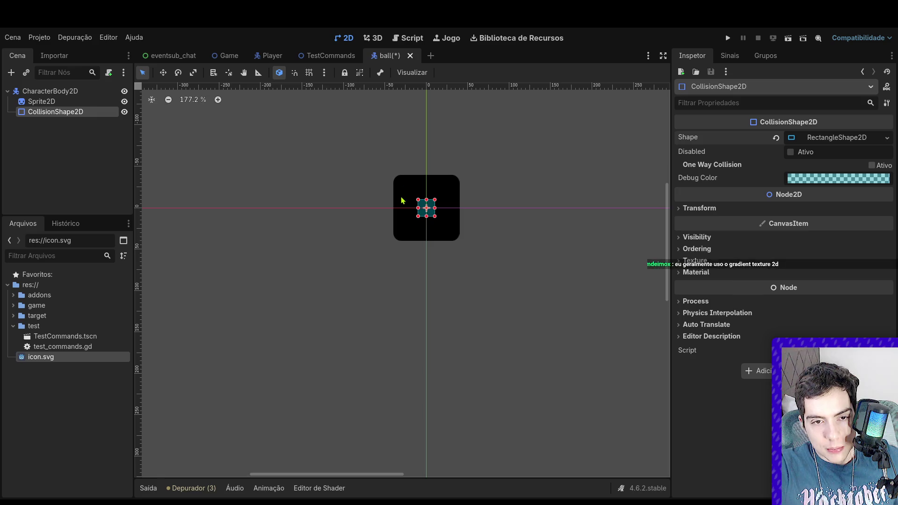
mouse_move(421, 202)
mouse_down()
mouse_move(381, 177)
mouse_move(394, 178)
mouse_up()
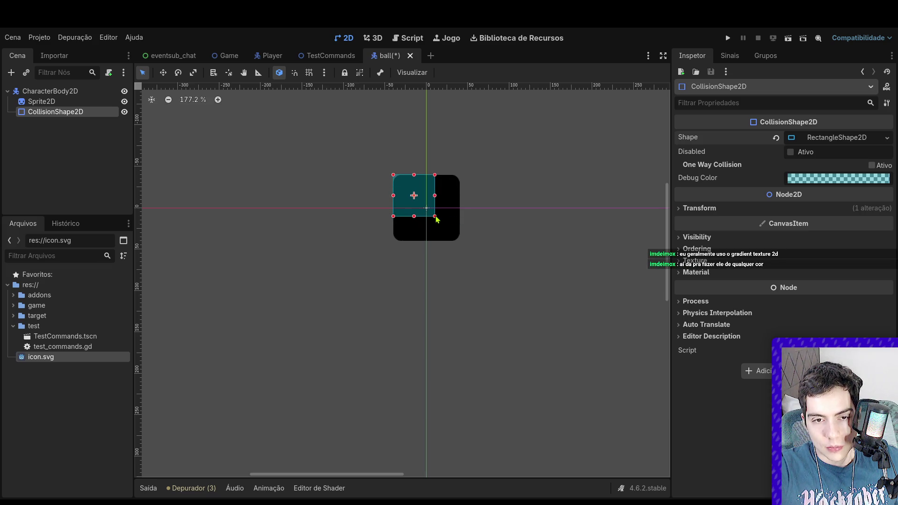
drag(434, 216, 459, 243)
click(487, 230)
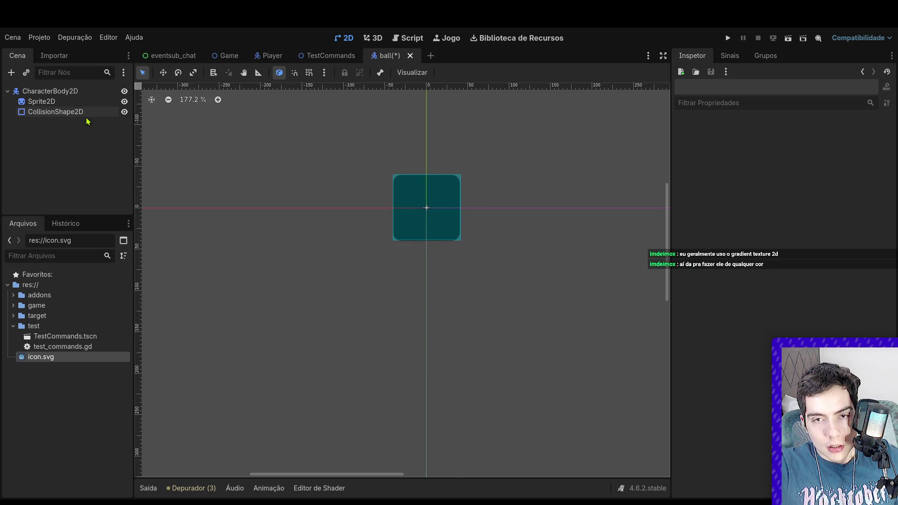
- Give the Sprite2D a new GradientTexture2D and expand its gradient settings
click(107, 101)
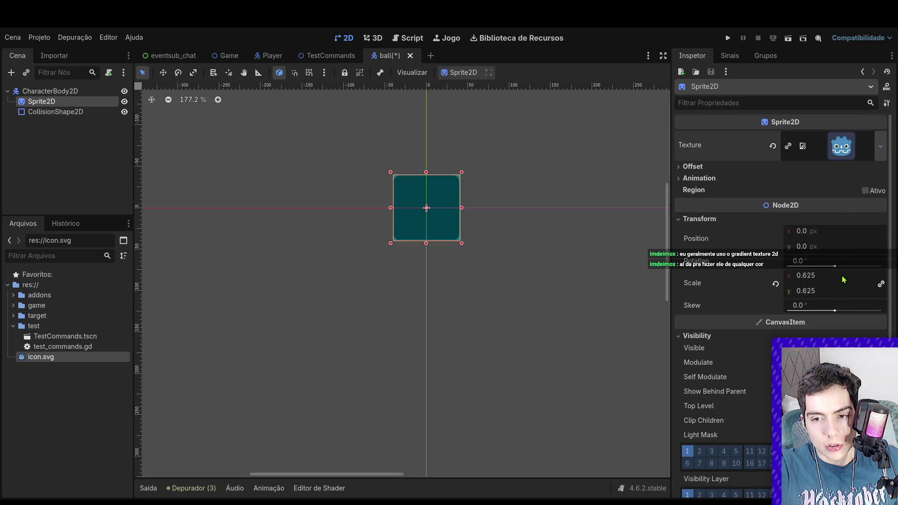
key(ctrl+z)
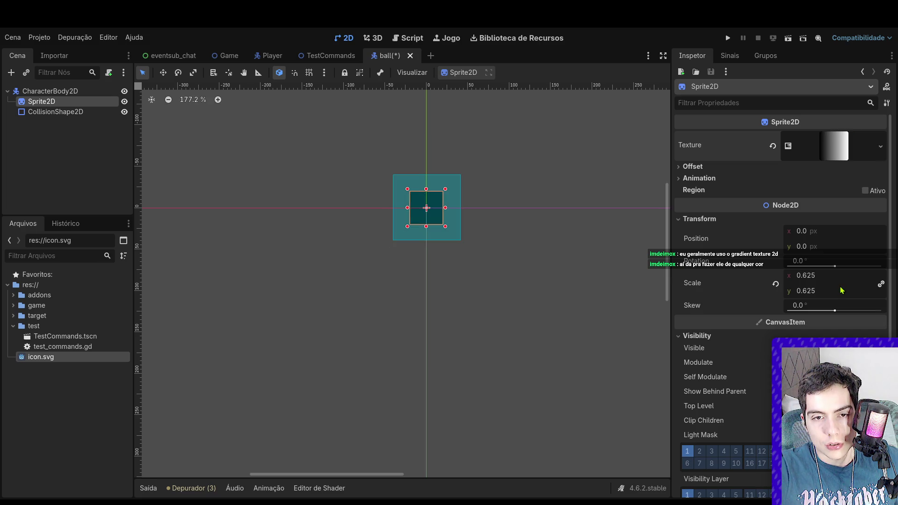
click(827, 146)
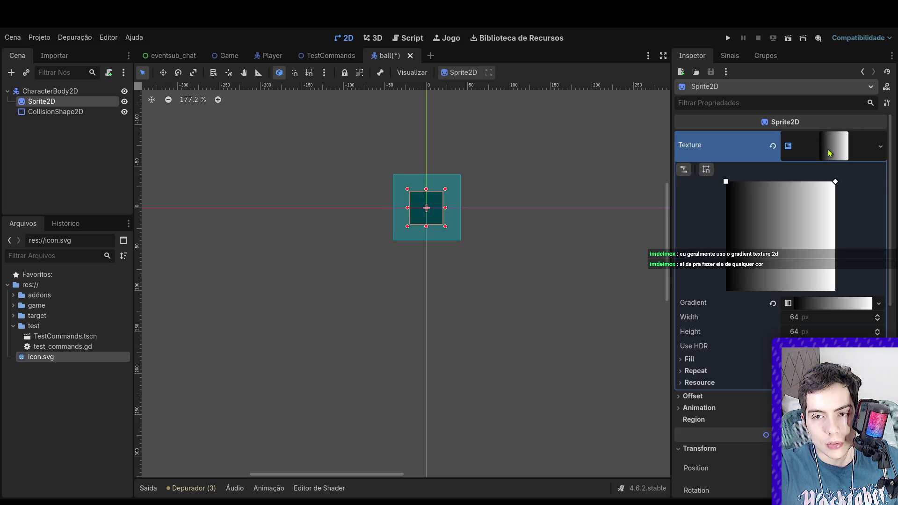
click(806, 304)
click(463, 240)
scroll(483, 195, up, 2)
scroll(323, 211, up, 2)
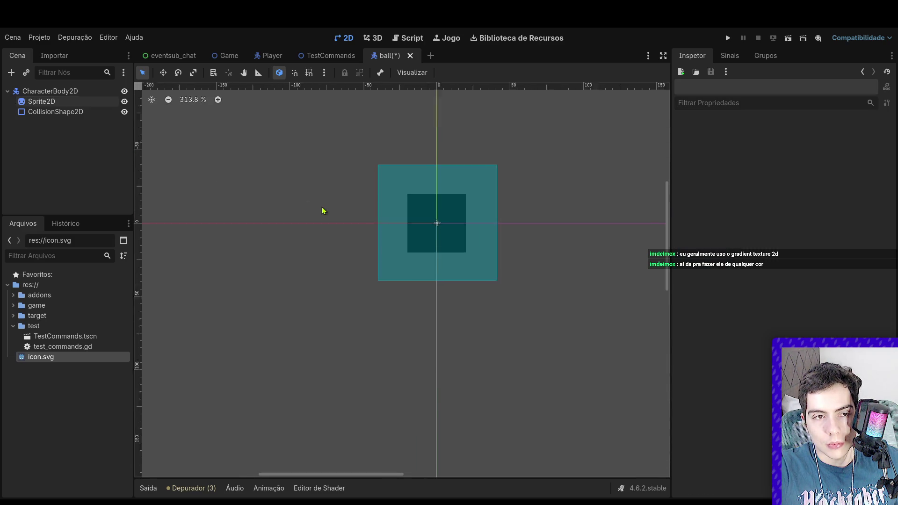
scroll(322, 210, up, 1)
- Stretch the sprite to fill the collision square and save the ball scene
click(75, 113)
click(75, 101)
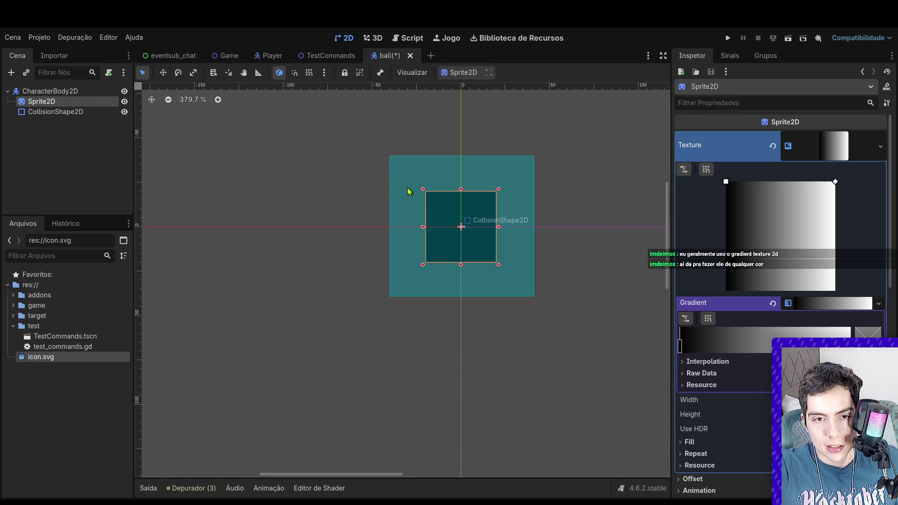
mouse_move(423, 189)
mouse_down()
mouse_move(378, 156)
mouse_move(387, 154)
mouse_up()
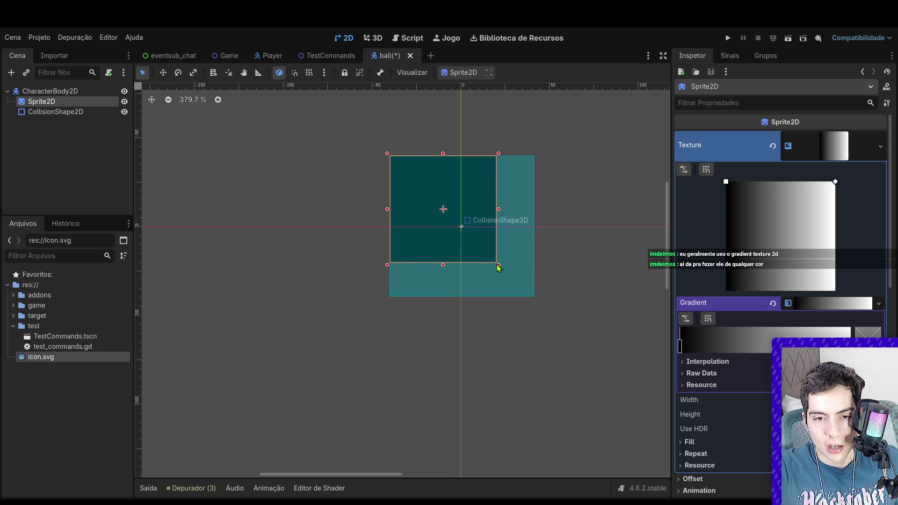
drag(499, 267, 534, 296)
key(ctrl+s)
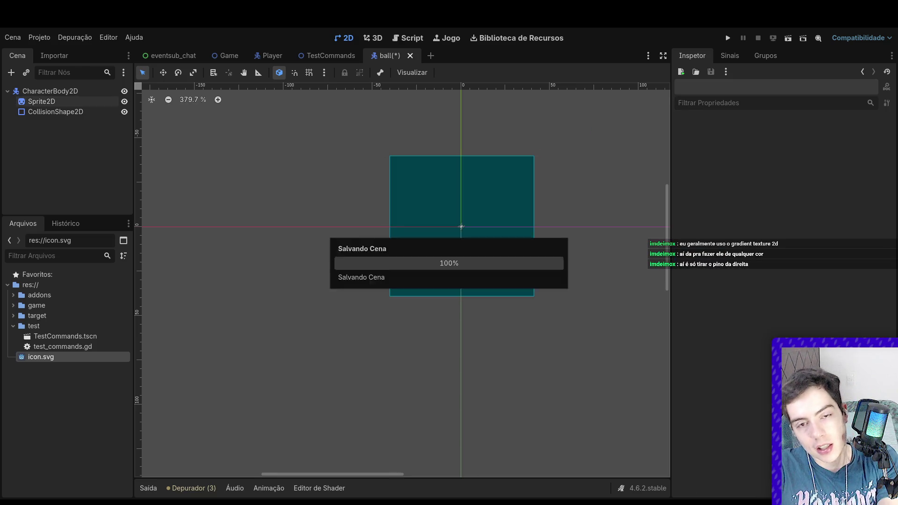
scroll(445, 217, down, 5)
scroll(487, 210, up, 2)
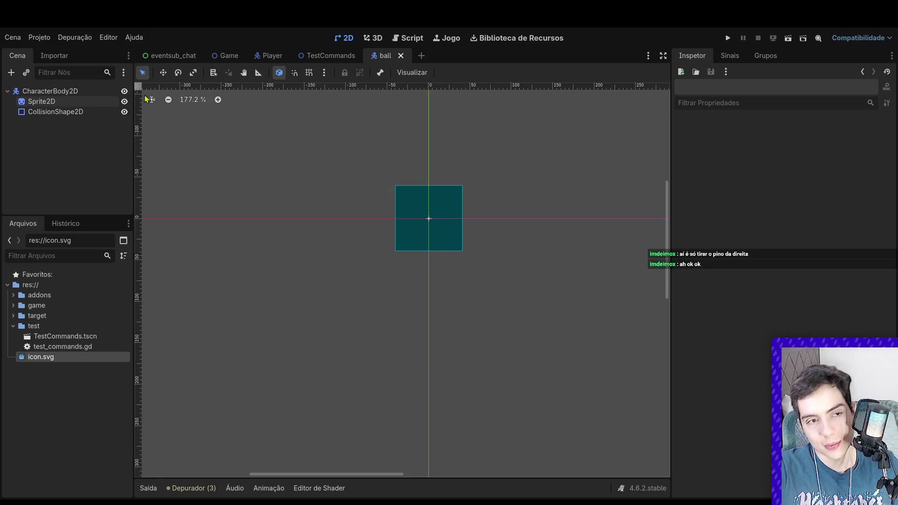
- Rename the nodes to BallProjectile, Sprite and CollisionShape, and attach a new ball.gd script
click(67, 90)
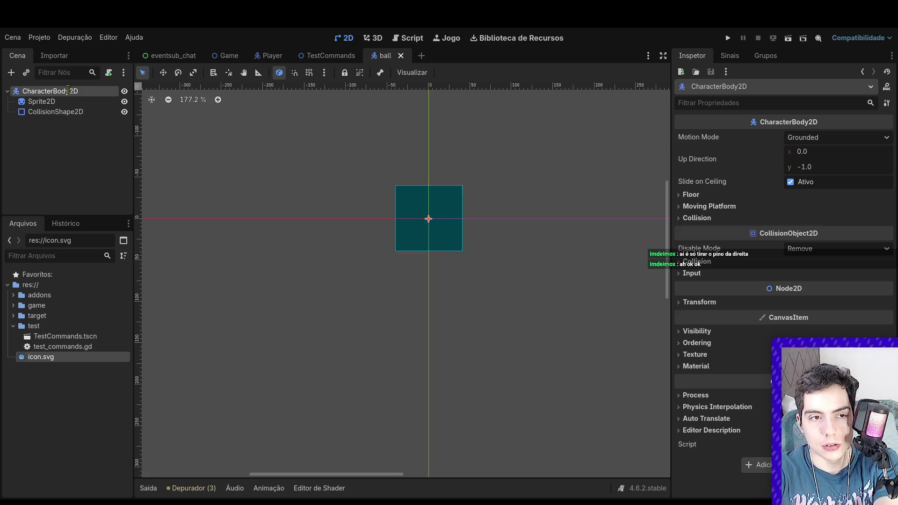
click(69, 101)
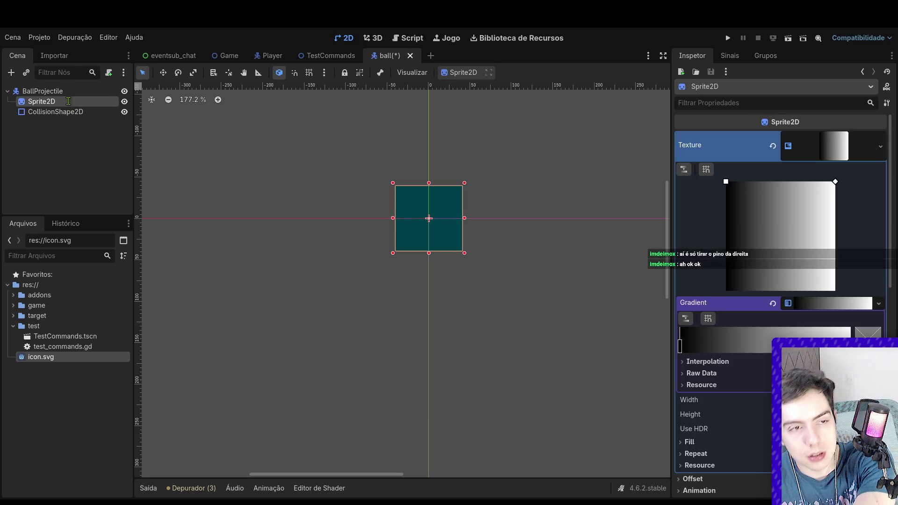
click(89, 118)
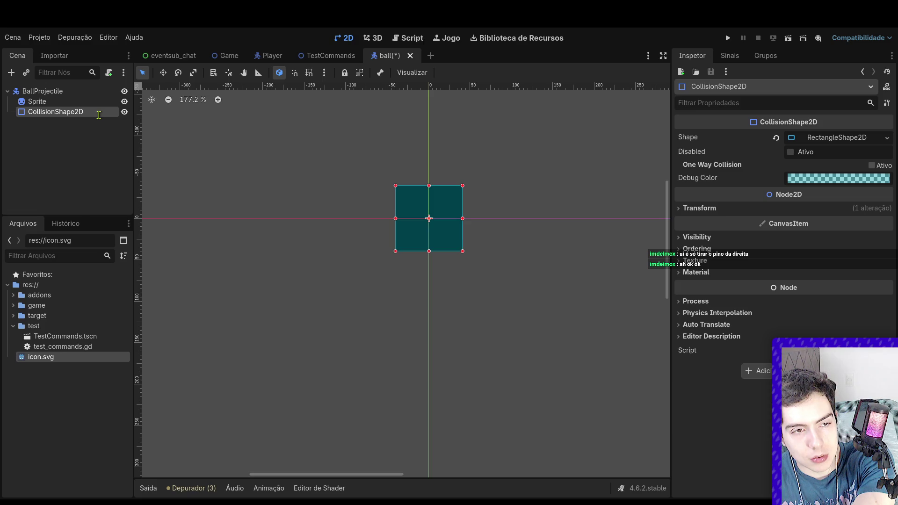
click(88, 147)
click(84, 90)
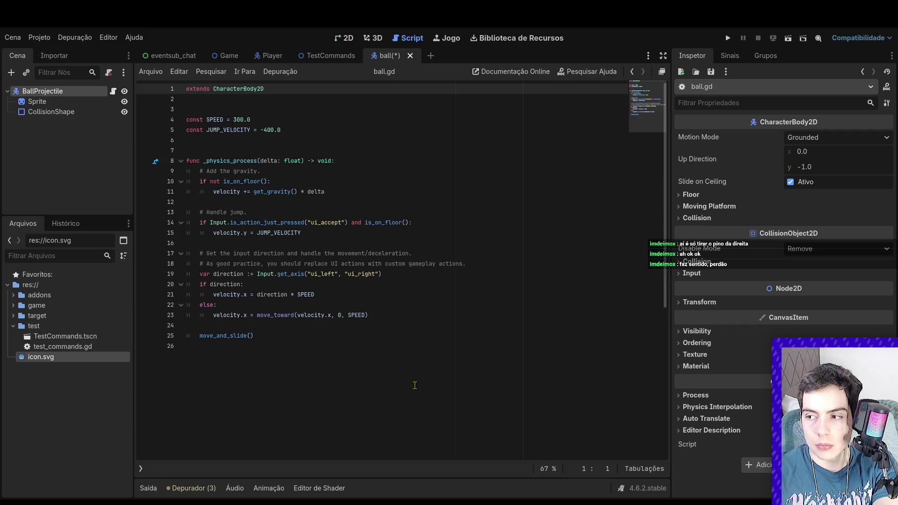
click(316, 314)
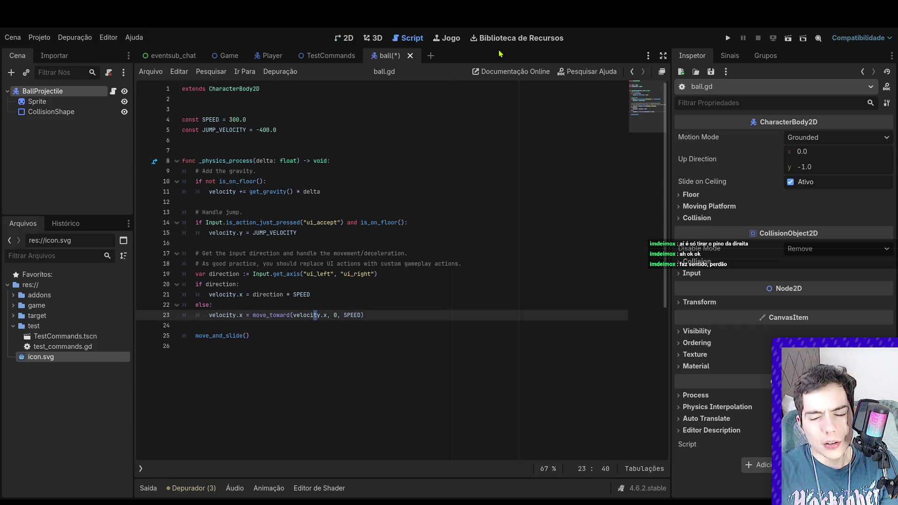
- Replace the template function body with pass and save ball.gd
mouse_move(280, 360)
mouse_down()
mouse_move(161, 212)
mouse_move(150, 171)
mouse_up()
drag(346, 345, 145, 175)
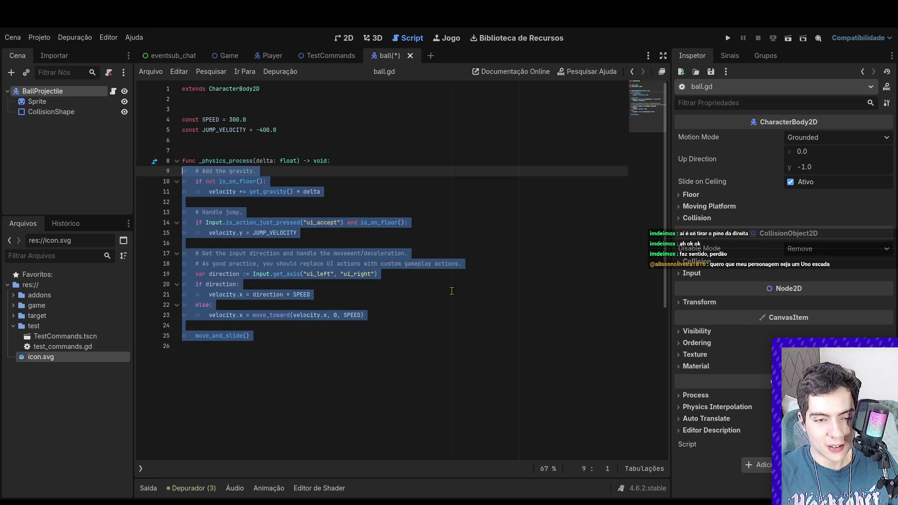
click(407, 384)
mouse_move(375, 341)
mouse_down()
mouse_move(218, 283)
mouse_move(157, 180)
mouse_move(200, 172)
mouse_up()
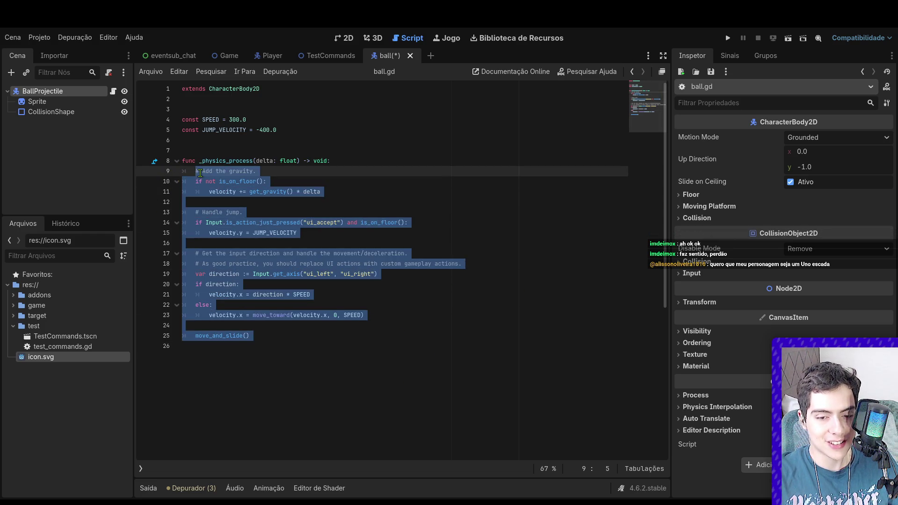
key(BackSpace)
text(pass)
key(ctrl+s)
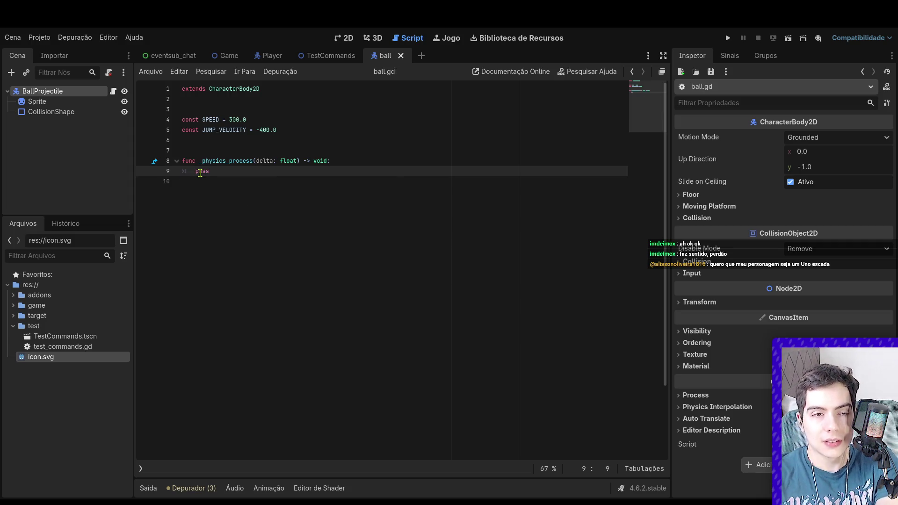
- Delete the SPEED and JUMP_VELOCITY constants, then undo to restore the template code
click(222, 163)
drag(320, 133, 138, 123)
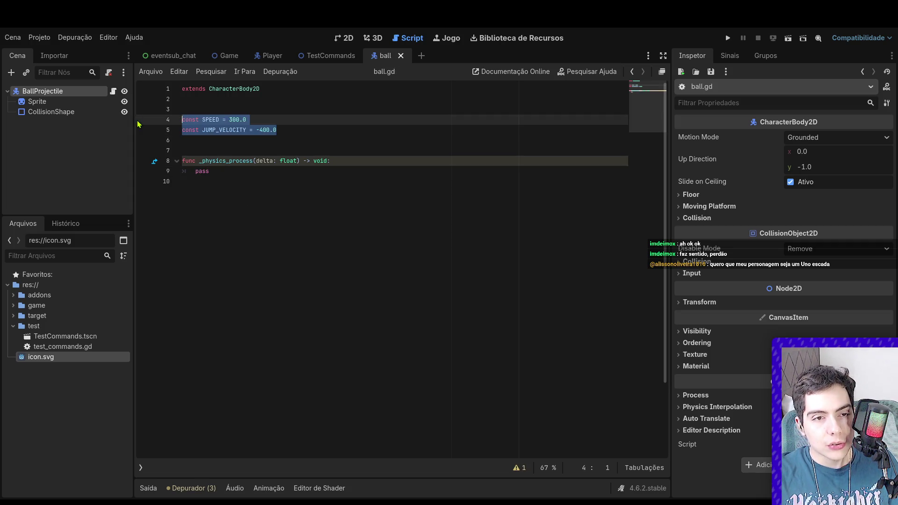
key(BackSpace)
key(BackSpace)
key(BackSpace)
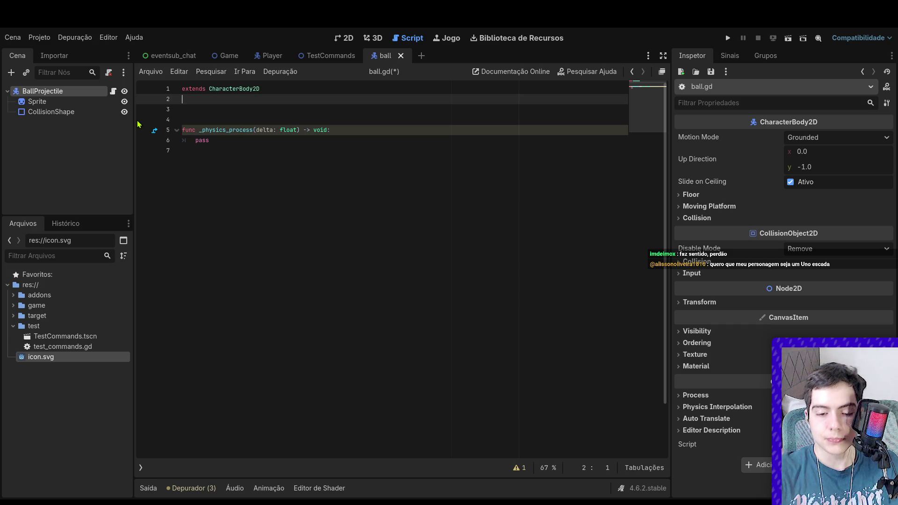
key(ctrl+z)
key(ctrl+z)
key(ctrl+z)
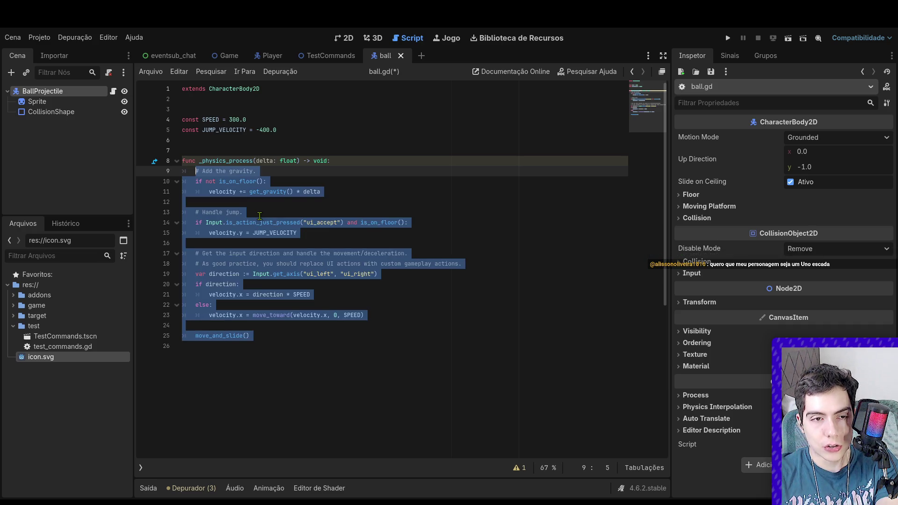
click(267, 229)
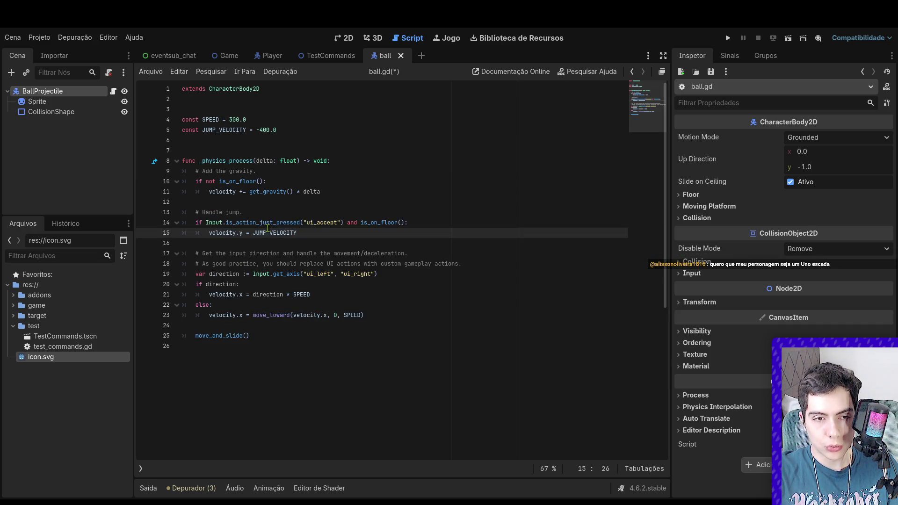
click(468, 368)
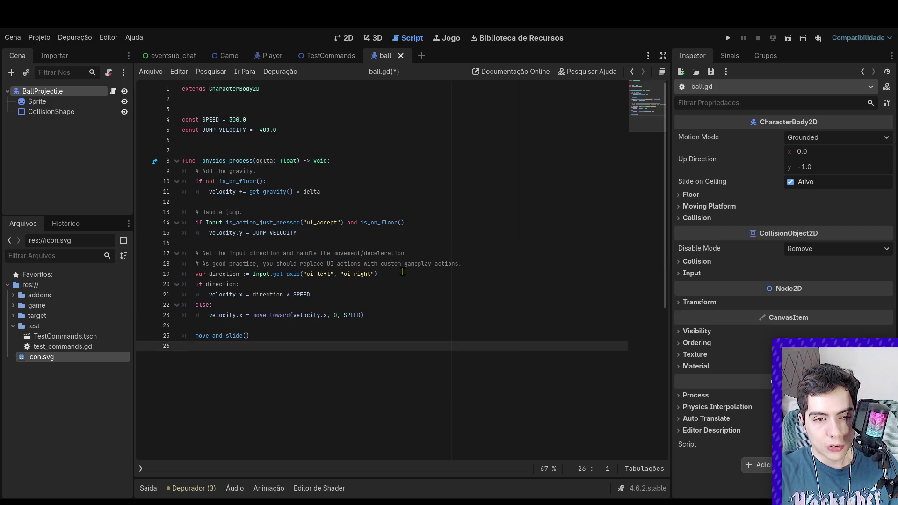
- Delete the jump and Input.get_axis lines 12–19, adding blank lines after gravity and below the constants
drag(486, 262, 99, 210)
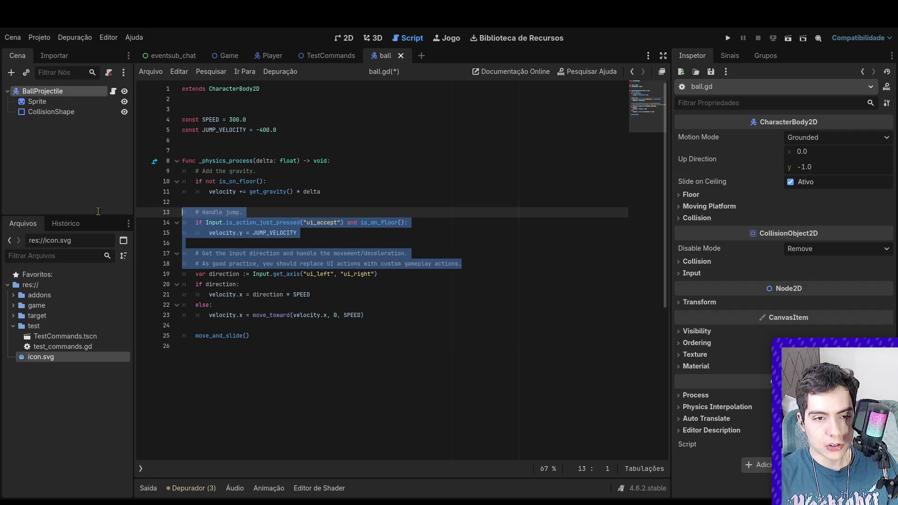
click(381, 305)
mouse_move(379, 274)
mouse_down()
mouse_move(221, 211)
mouse_move(123, 201)
mouse_up()
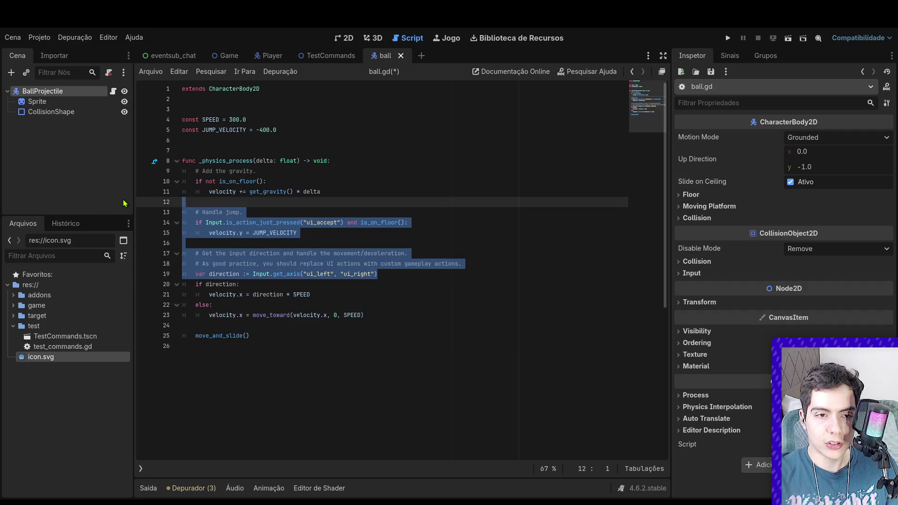
key(BackSpace)
key(BackSpace)
key(Return)
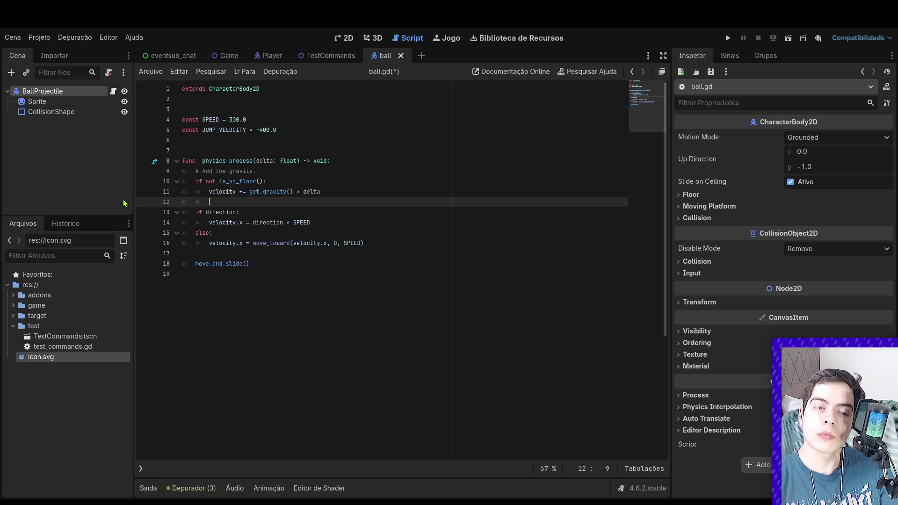
click(284, 145)
key(Return)
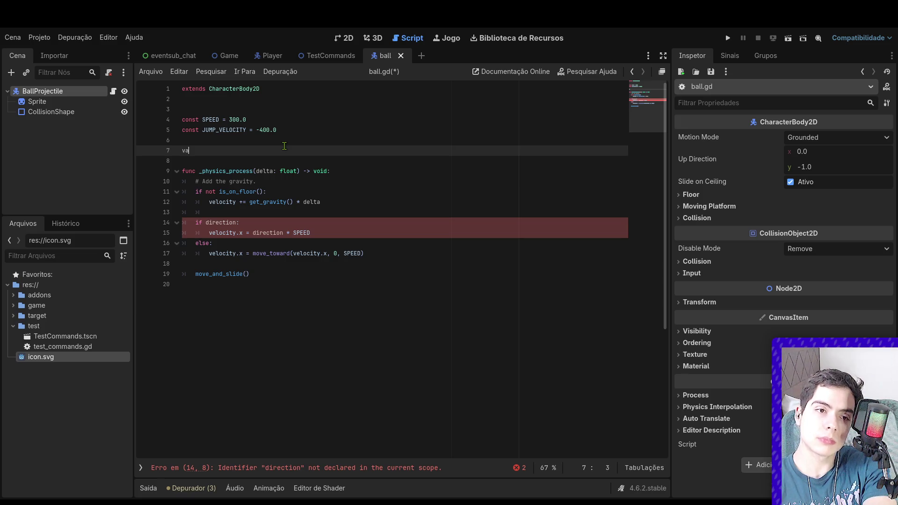
- Replace ball.gd's jump and input lines with 'var direction : float = 1' and save
text(r direction )
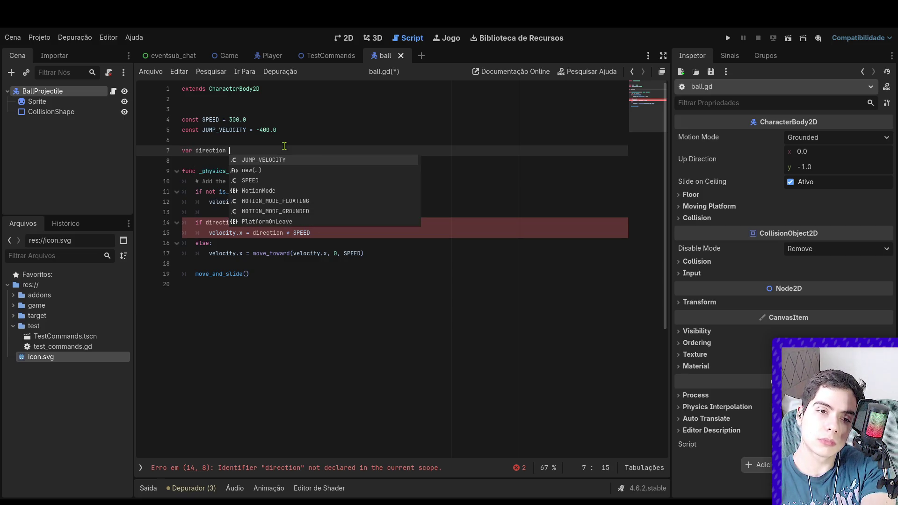
text(:)
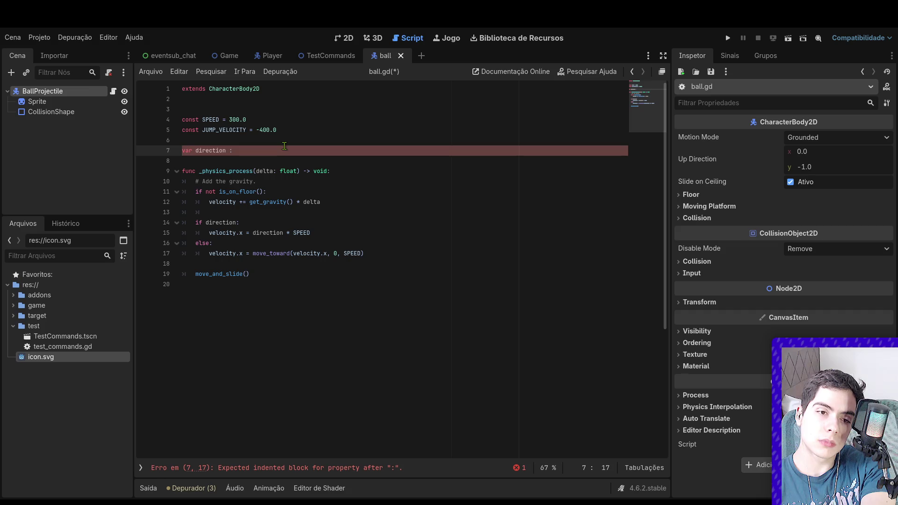
key(ctrl+z)
key(ctrl+z)
key(ctrl+z)
key(ctrl+z)
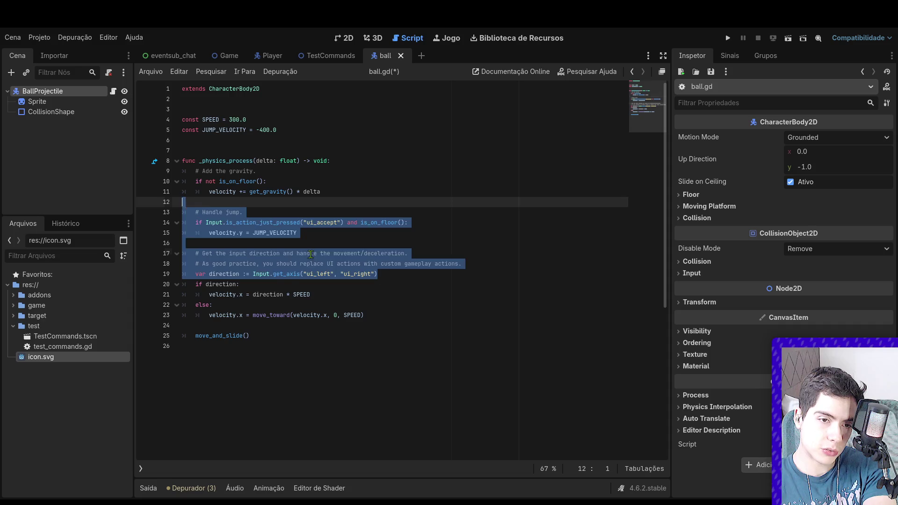
key(ctrl+z)
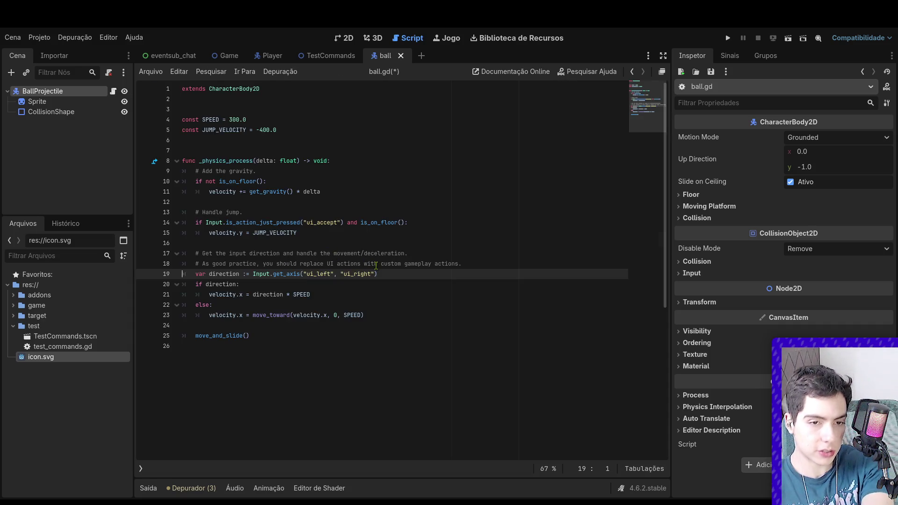
mouse_move(381, 273)
mouse_down()
mouse_move(178, 250)
mouse_move(110, 170)
mouse_move(111, 208)
mouse_up()
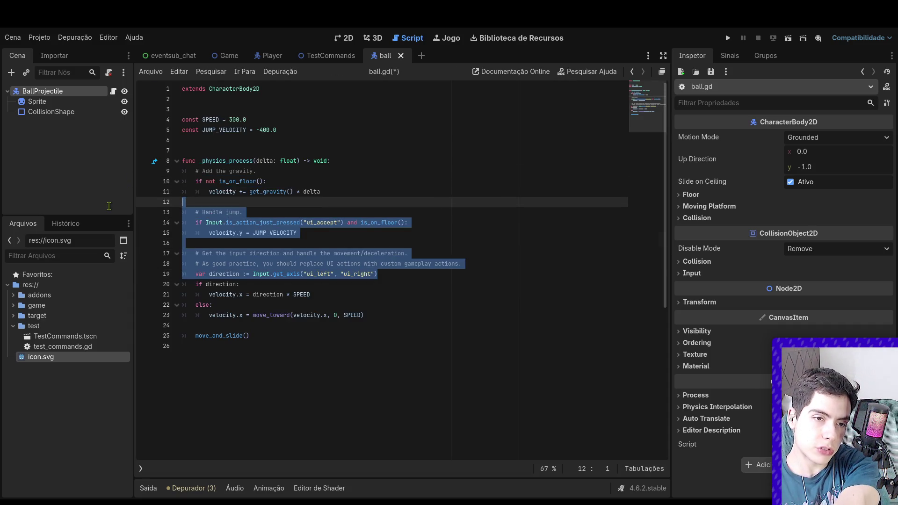
key(BackSpace)
key(BackSpace)
click(218, 142)
key(Return)
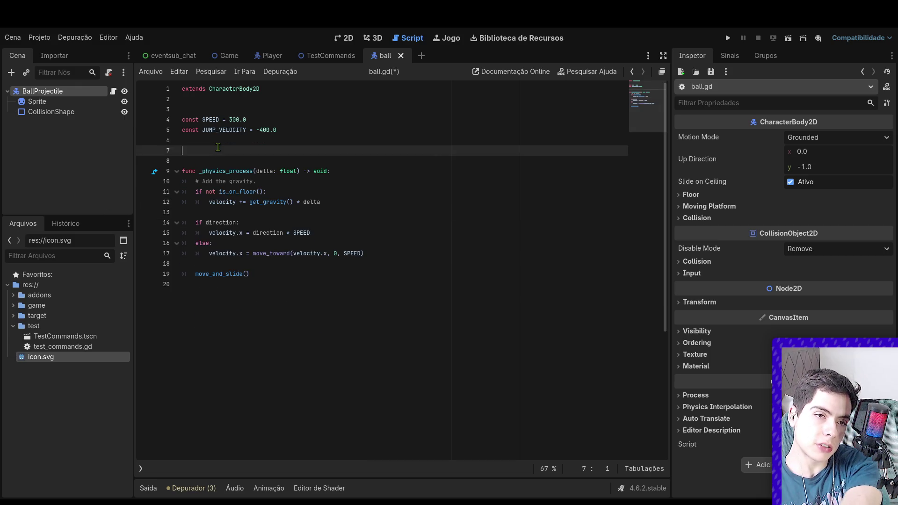
text(var direction : f)
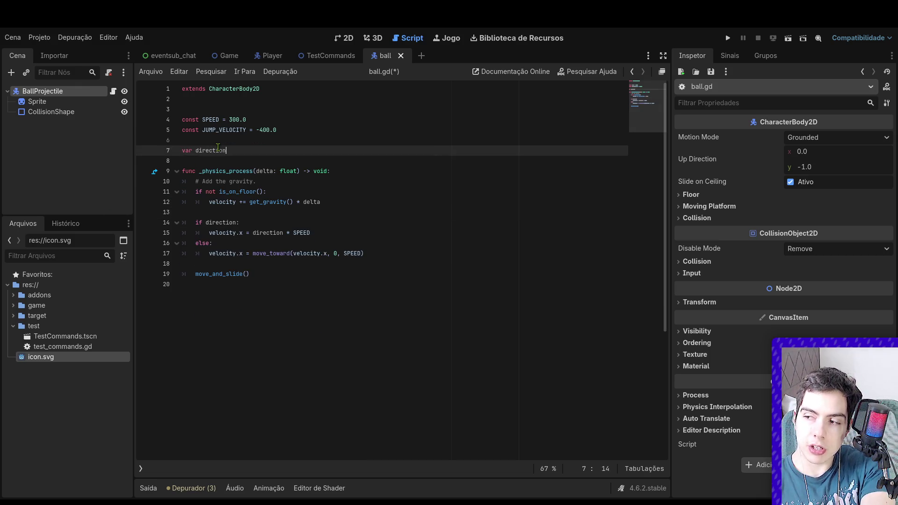
text(loat = )
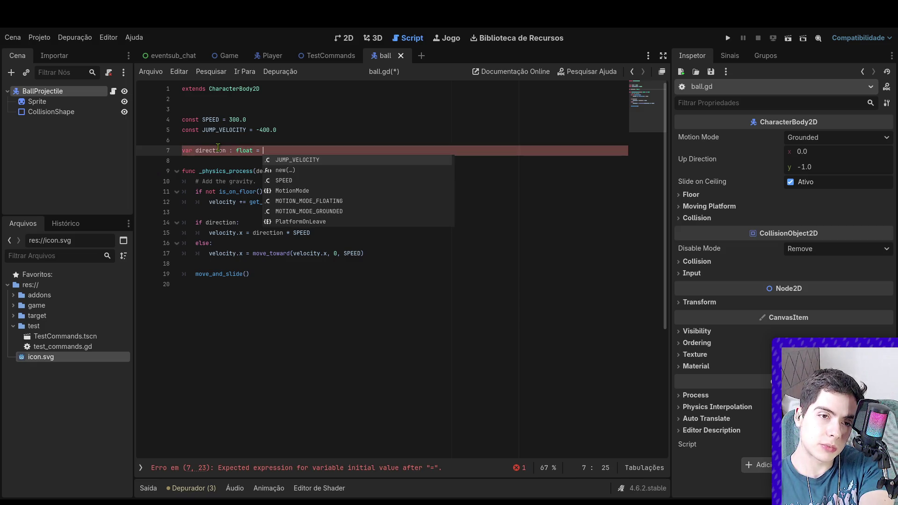
text(1.0)
key(ctrl+s)
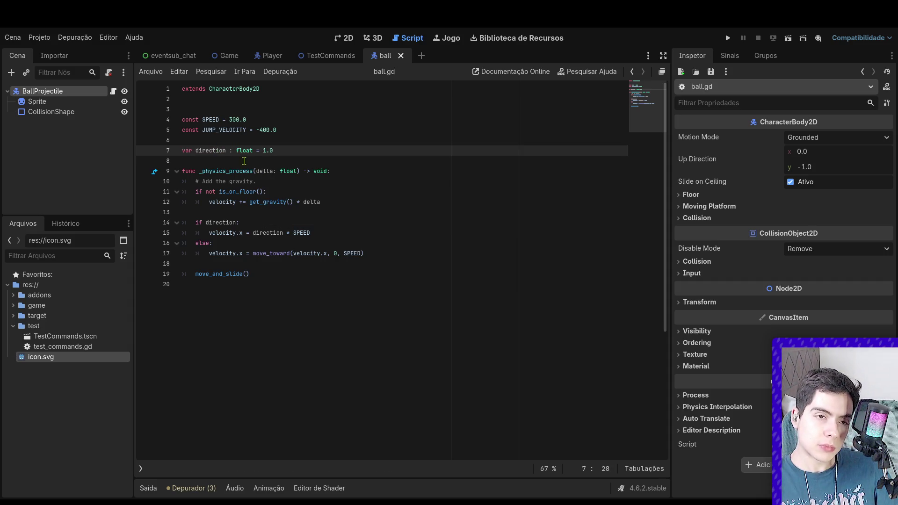
- Delete the JUMP_VELOCITY constant and rename the SPEED constant to STRENGTH
double_click(340, 232)
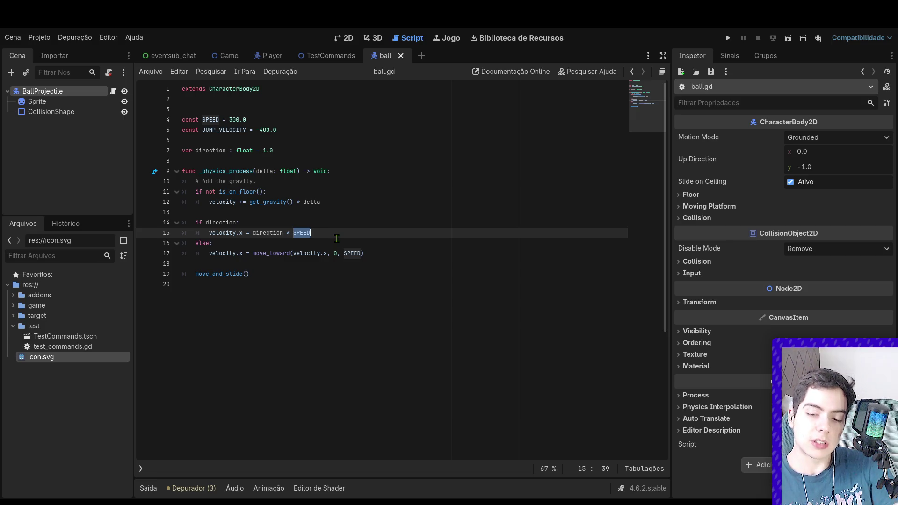
mouse_move(280, 130)
mouse_down()
mouse_move(182, 124)
mouse_move(142, 134)
mouse_up()
key(BackSpace)
key(BackSpace)
key(Up)
key(BackSpace)
double_click(212, 110)
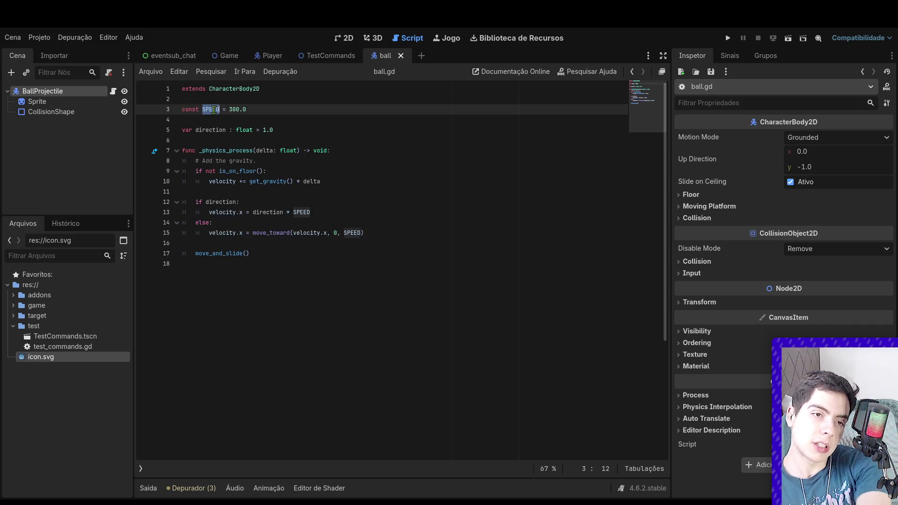
text(STRENGTH)
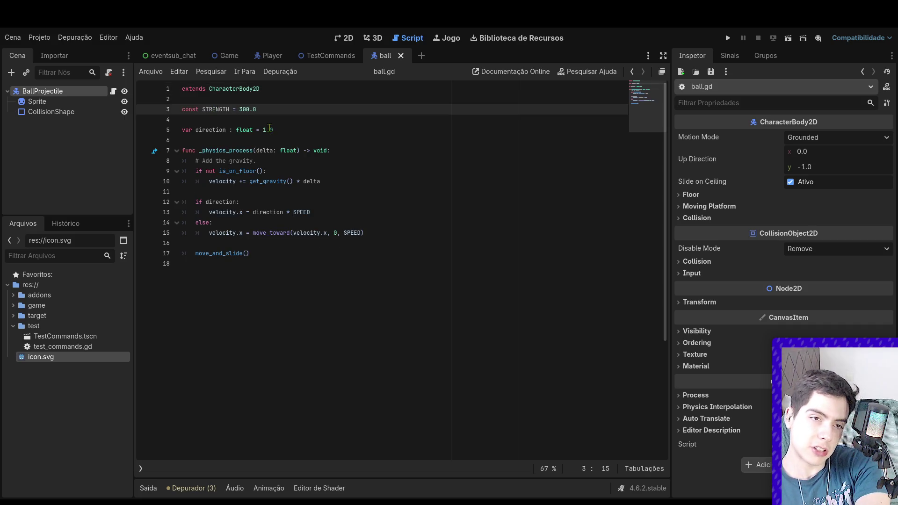
click(225, 115)
- Replace the remaining SPEED usages in ball.gd with STRENGTH and save
double_click(220, 110)
key(ctrl+c)
double_click(302, 213)
key(ctrl+v)
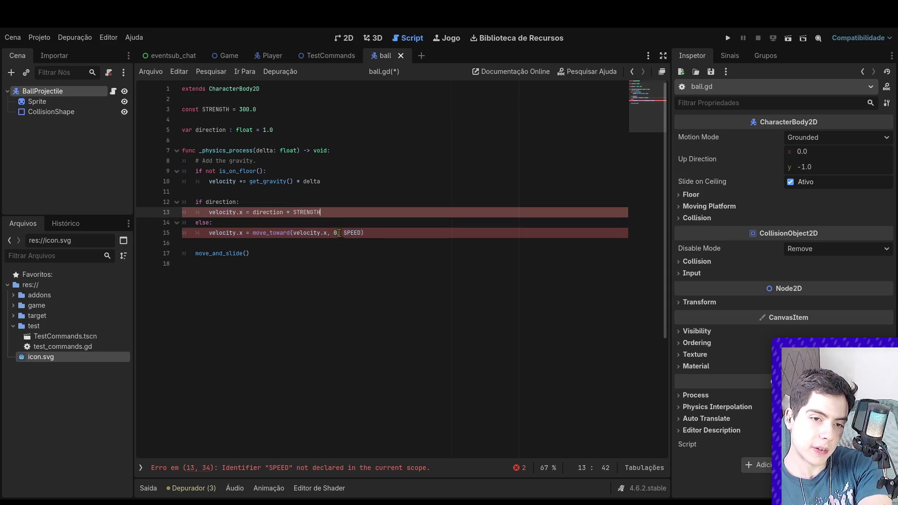
double_click(349, 232)
key(ctrl+v)
click(355, 223)
key(ctrl+s)
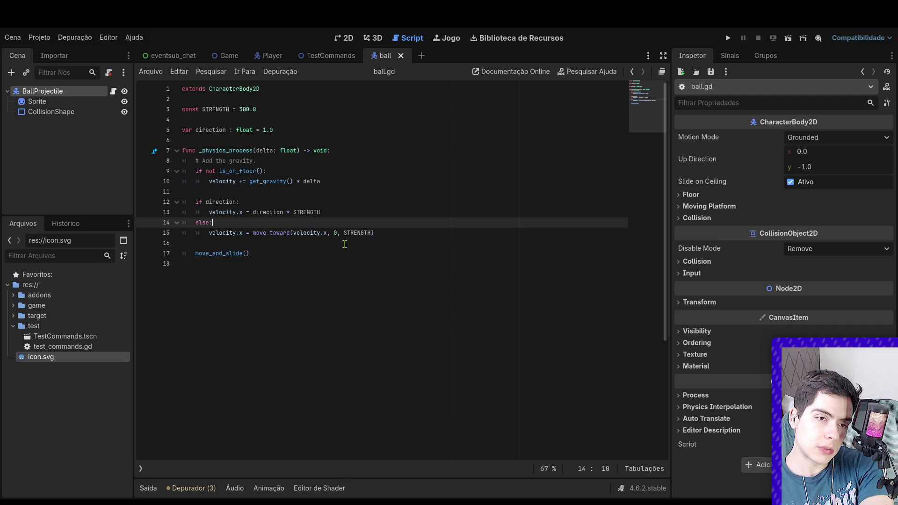
- Add an 'else: queue_free()' branch after the gravity code so the ball frees on landing
click(341, 181)
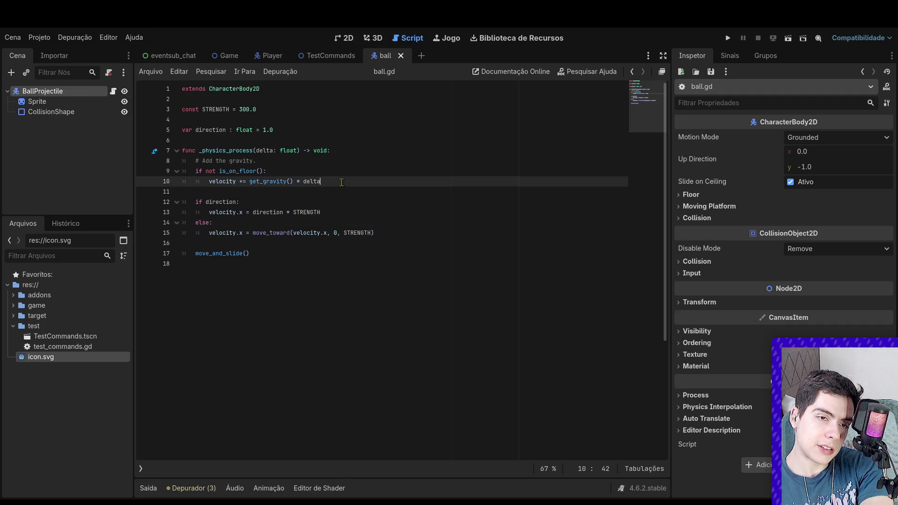
key(Return)
text(lse:)
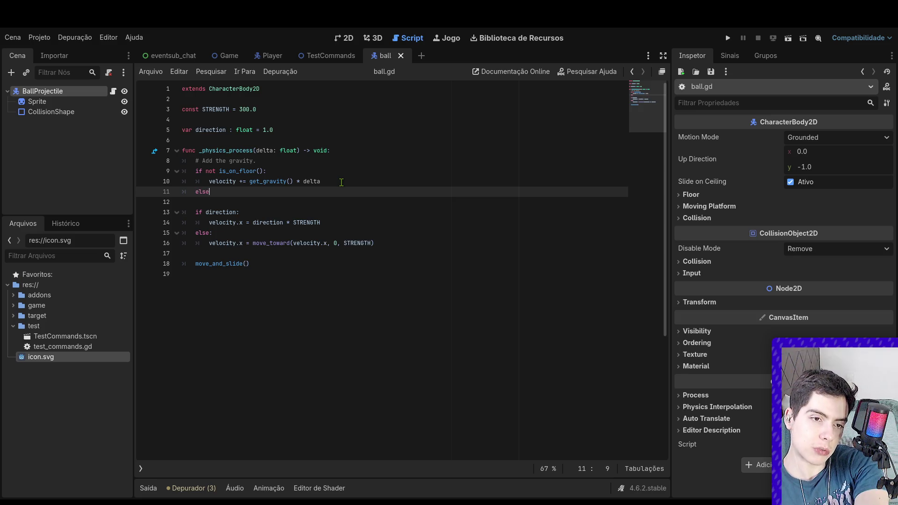
key(Return)
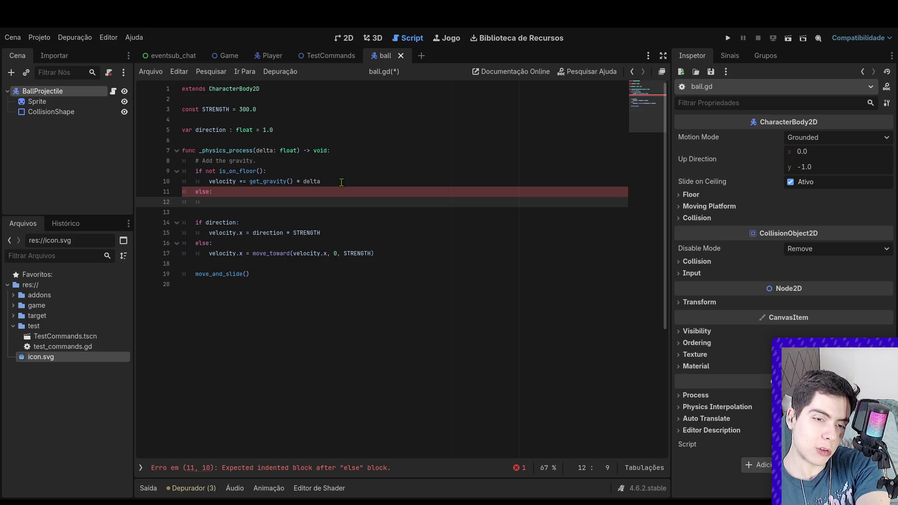
text(q)
key(BackSpace)
text(ge)
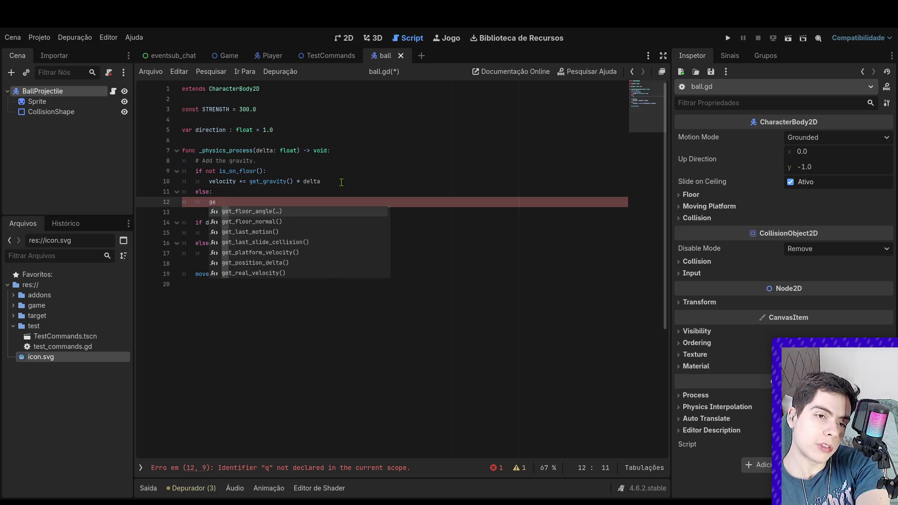
key(BackSpace)
key(BackSpace)
text(que)
key(Down)
key(Down)
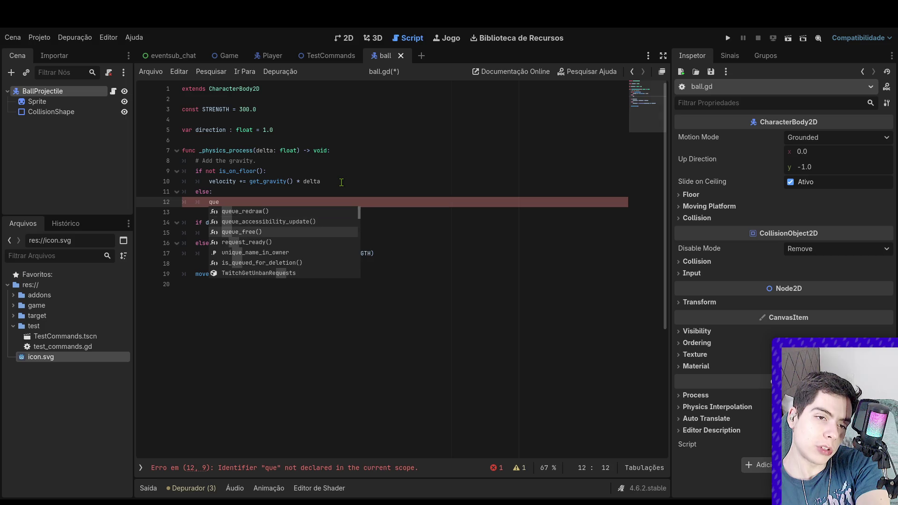
key(Return)
- Save ball.gd, undo a started signal declaration above STRENGTH, and switch to player.gd
click(292, 111)
key(ctrl+s)
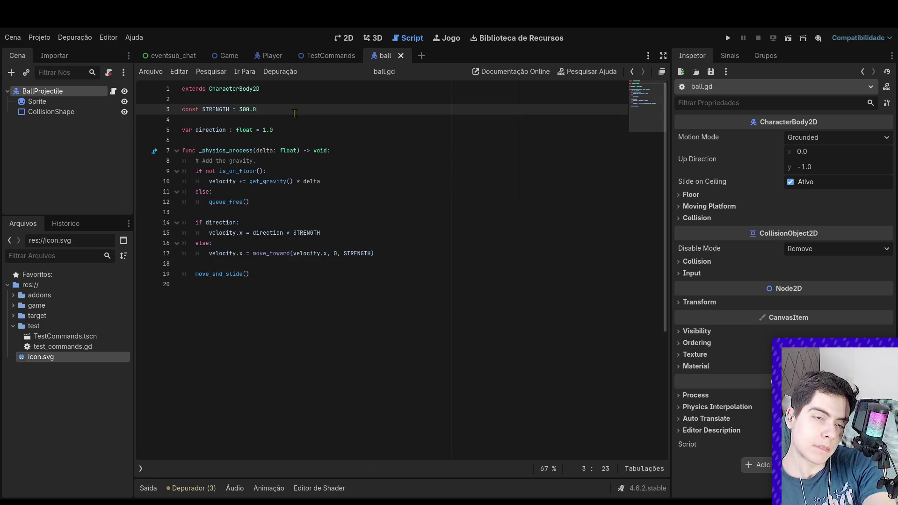
click(305, 98)
key(Return)
key(Return)
key(Up)
text(ignal)
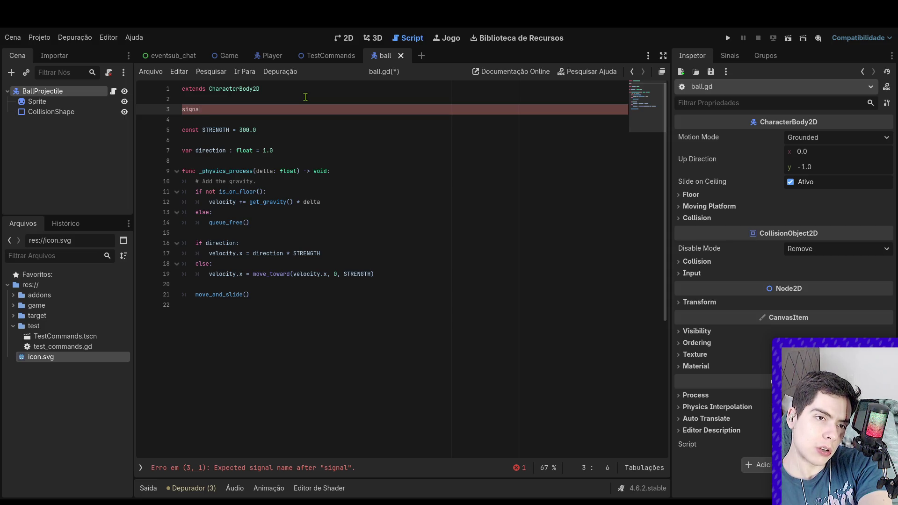
key(ctrl+z)
key(ctrl+z)
key(ctrl+z)
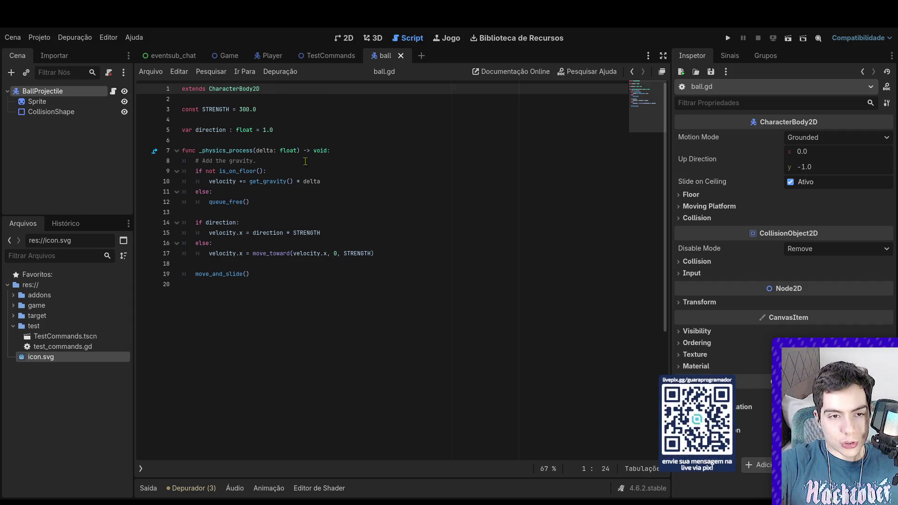
click(266, 57)
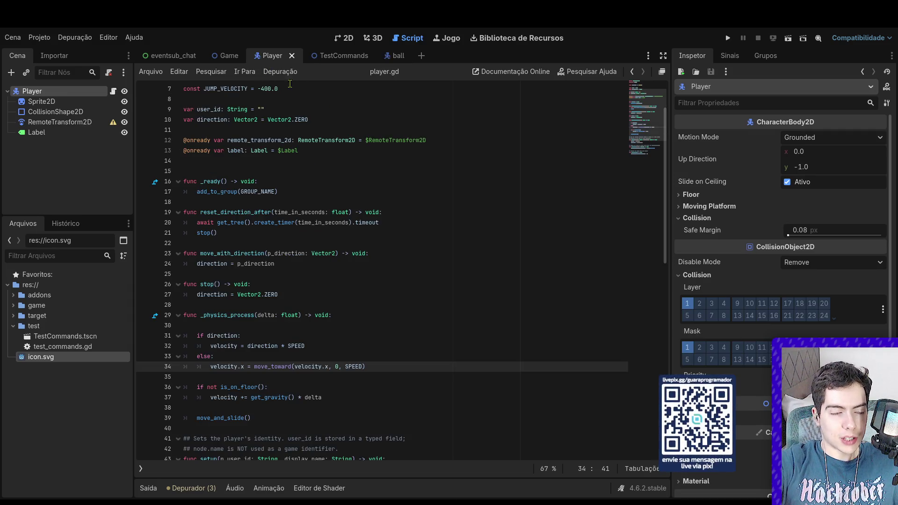
scroll(304, 187, up, 2)
click(318, 220)
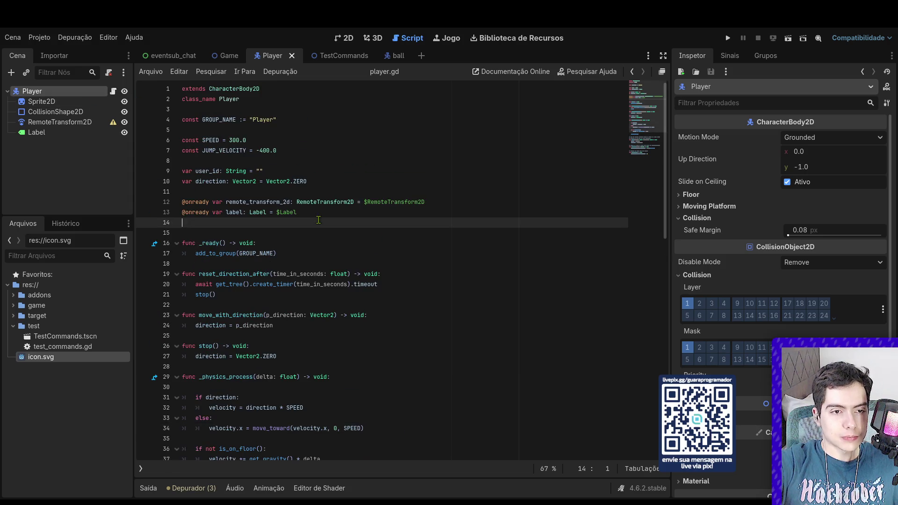
text(@)
key(Return)
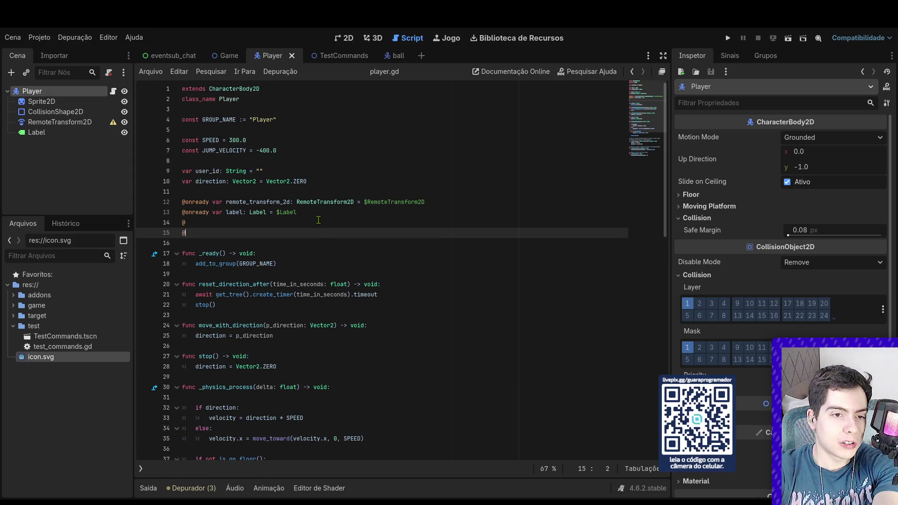
key(BackSpace)
key(Left)
key(Return)
text(export var )
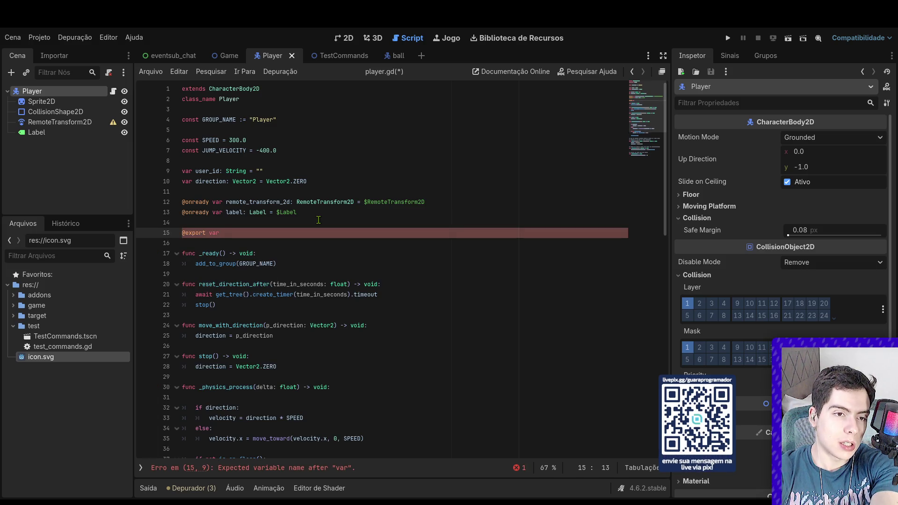
text(projectile_pa)
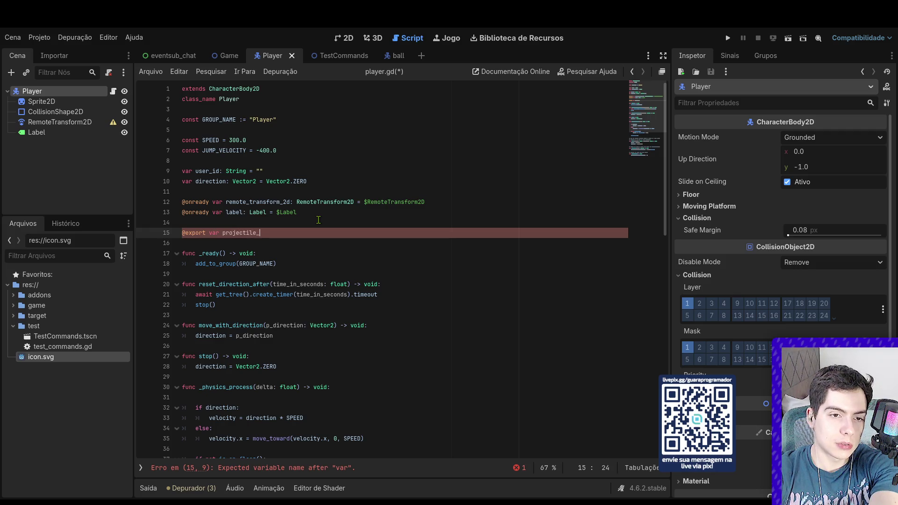
text(cked_scene)
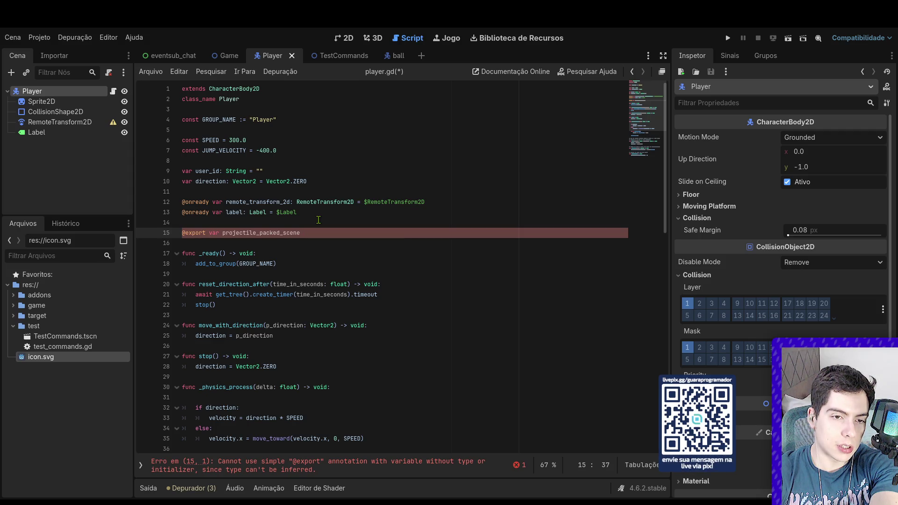
text(ackedS)
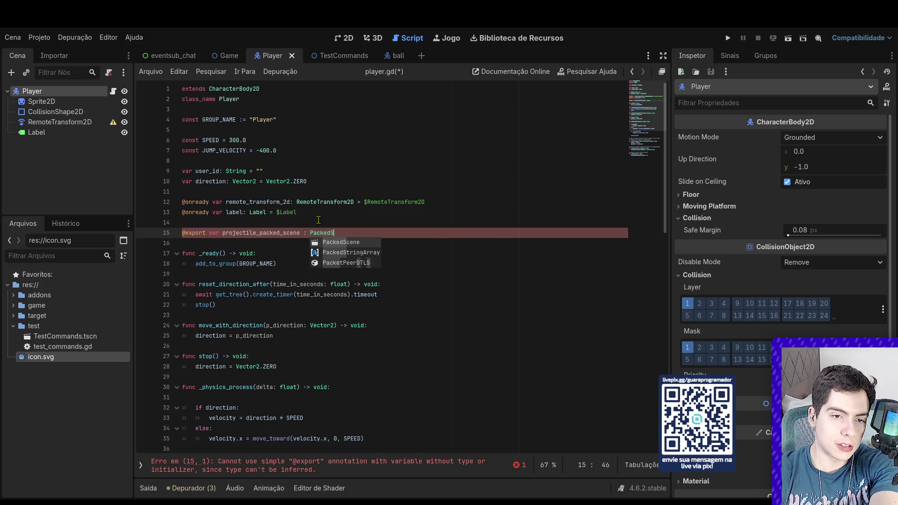
key(Return)
key(ctrl+s)
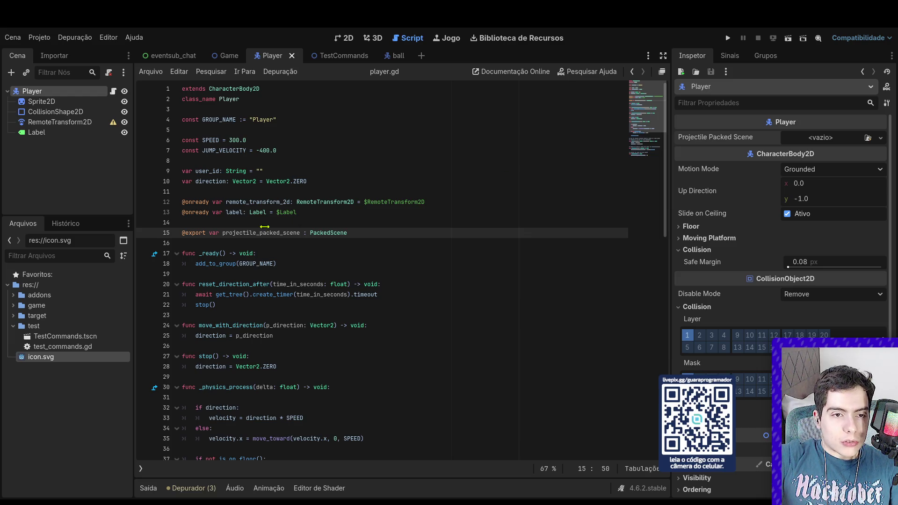
click(386, 212)
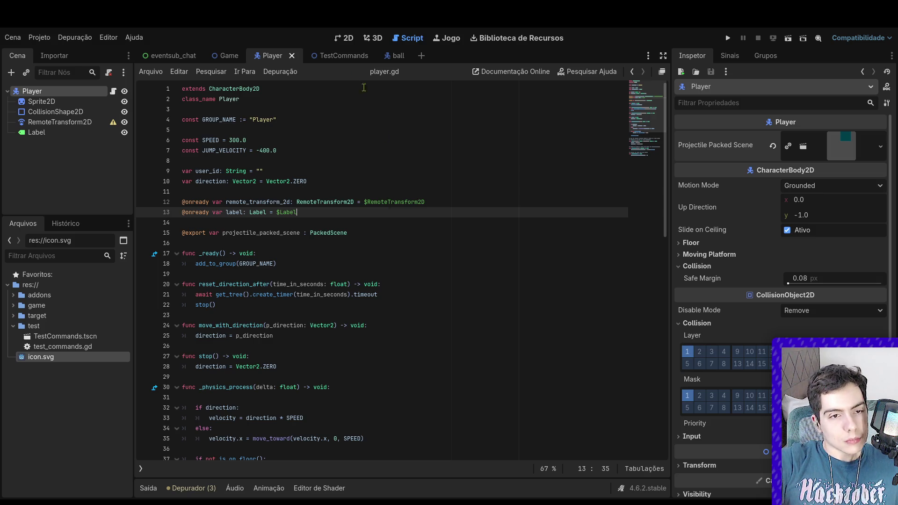
click(346, 37)
- Add a Marker2D under Player at (0, -28) above the sprite, save the scene, and open player.gd
scroll(236, 157, up, 15)
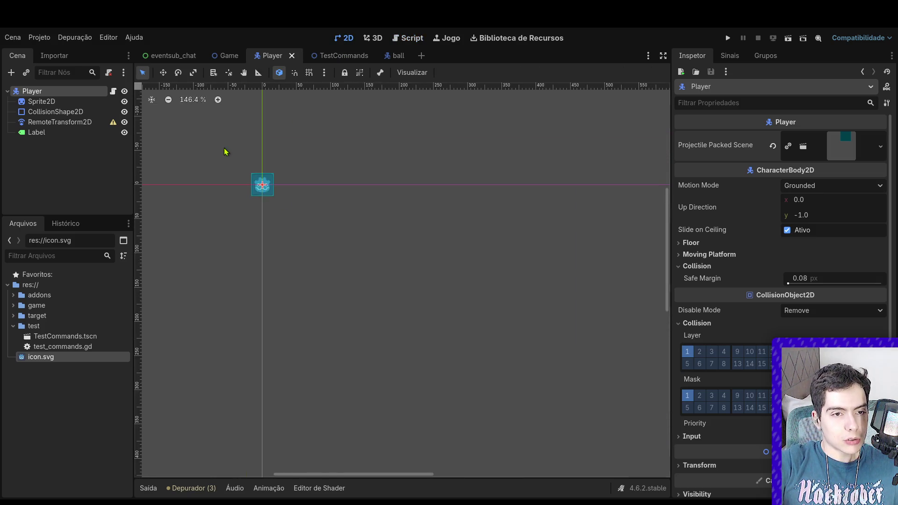
scroll(279, 151, up, 1)
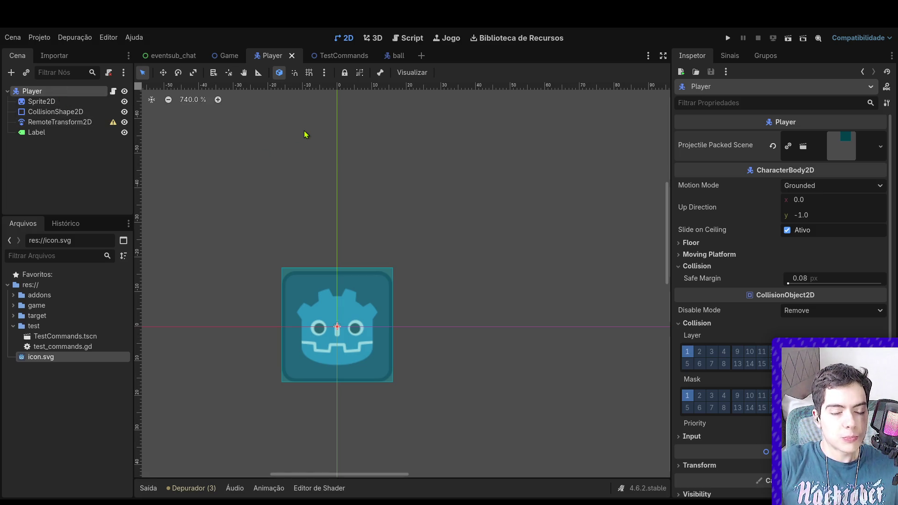
key(ctrl+v)
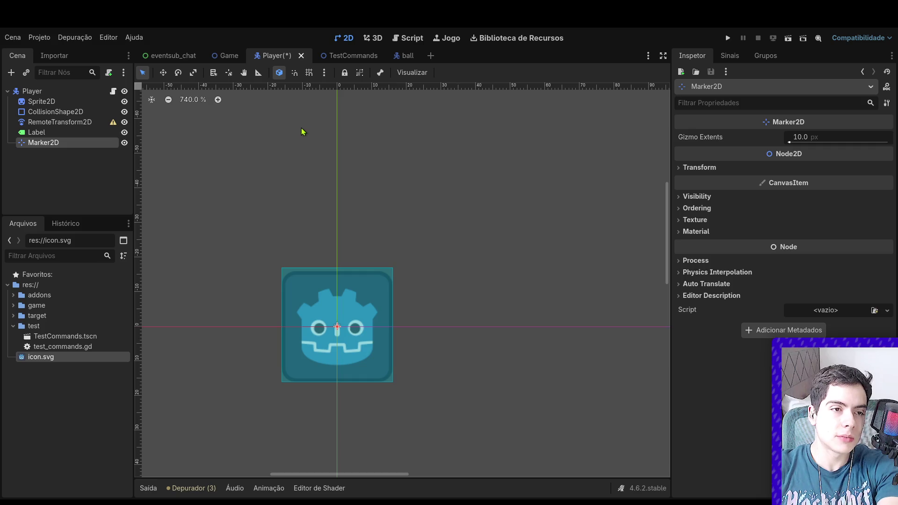
drag(336, 326, 337, 230)
click(383, 224)
key(ctrl+s)
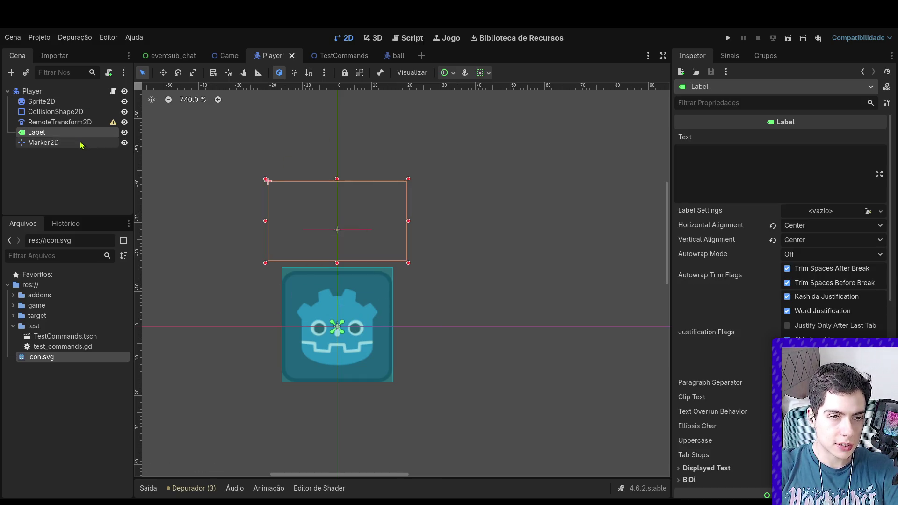
click(81, 141)
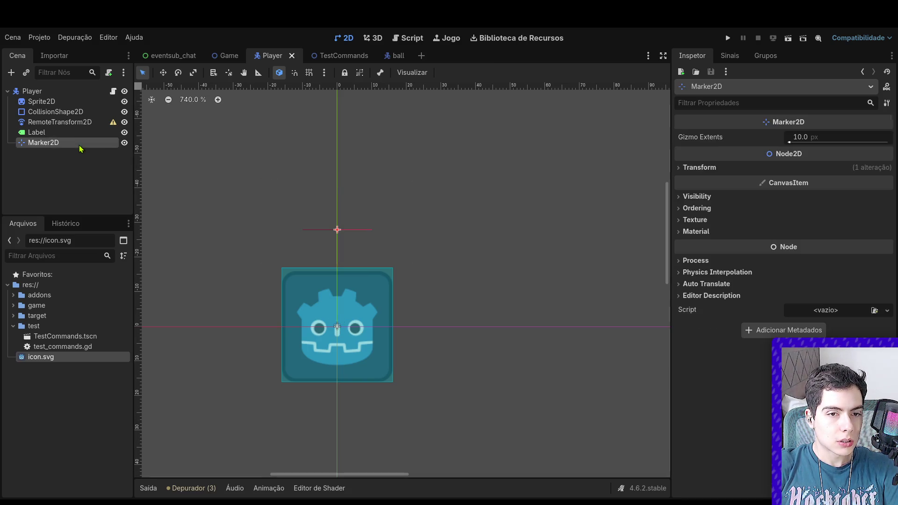
click(113, 91)
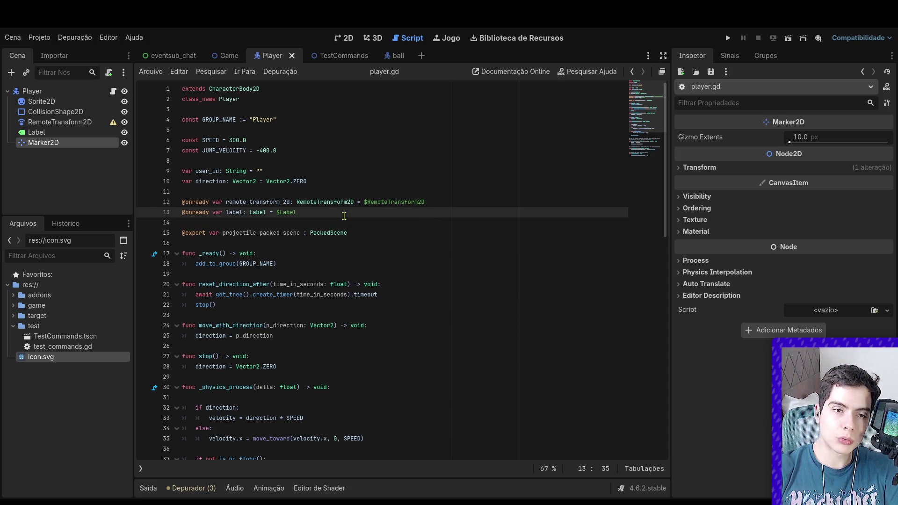
key(Return)
drag(42, 143, 198, 220)
scroll(199, 219, down, 3)
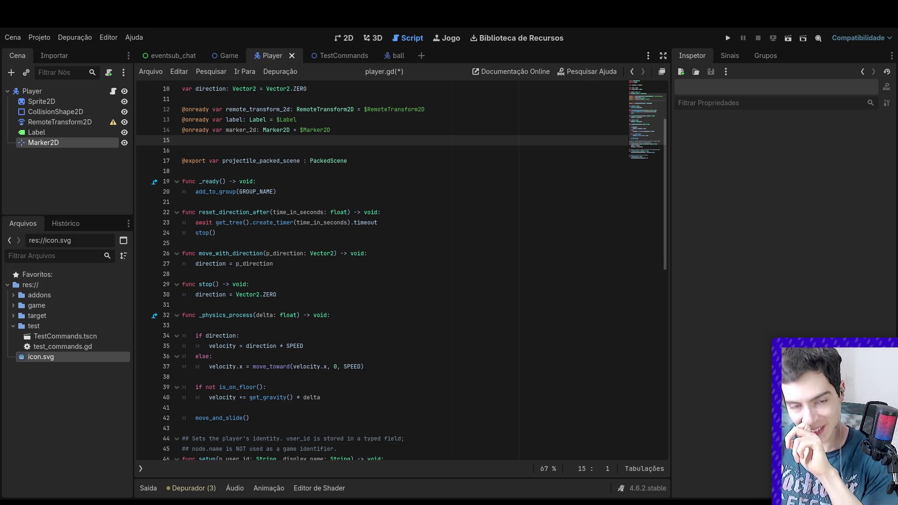
click(479, 271)
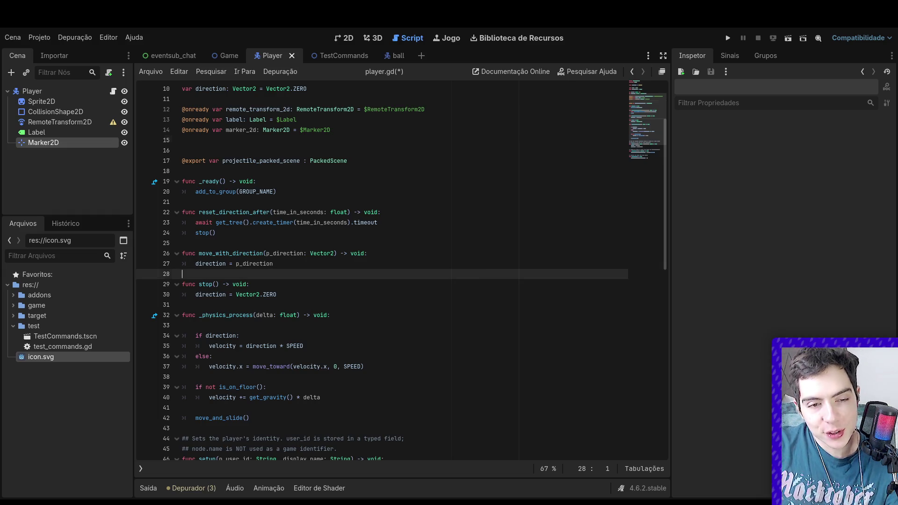
key(ctrl+s)
scroll(363, 243, up, 3)
click(249, 252)
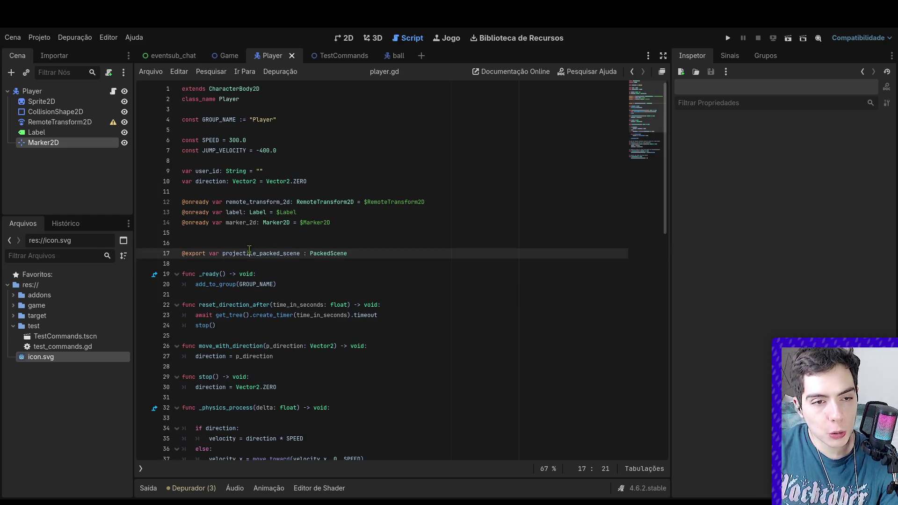
key(Up)
key(BackSpace)
key(ctrl+s)
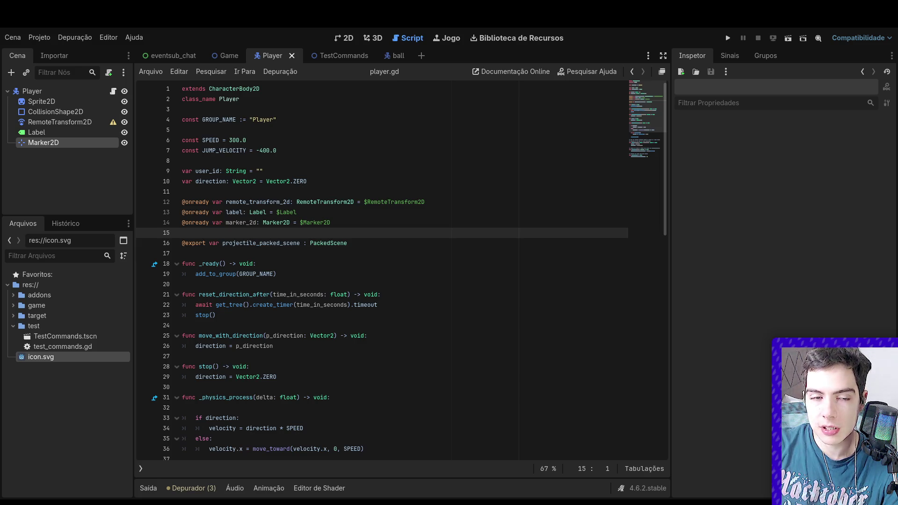
click(32, 91)
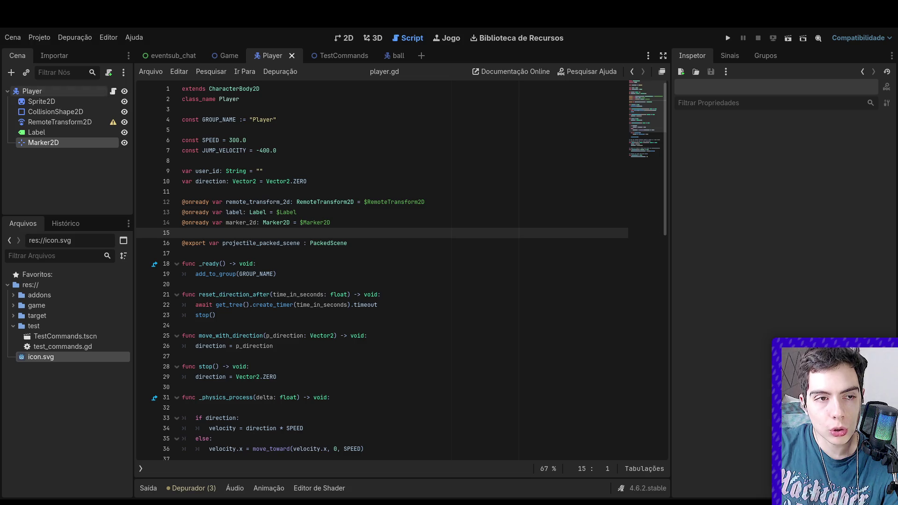
click(432, 202)
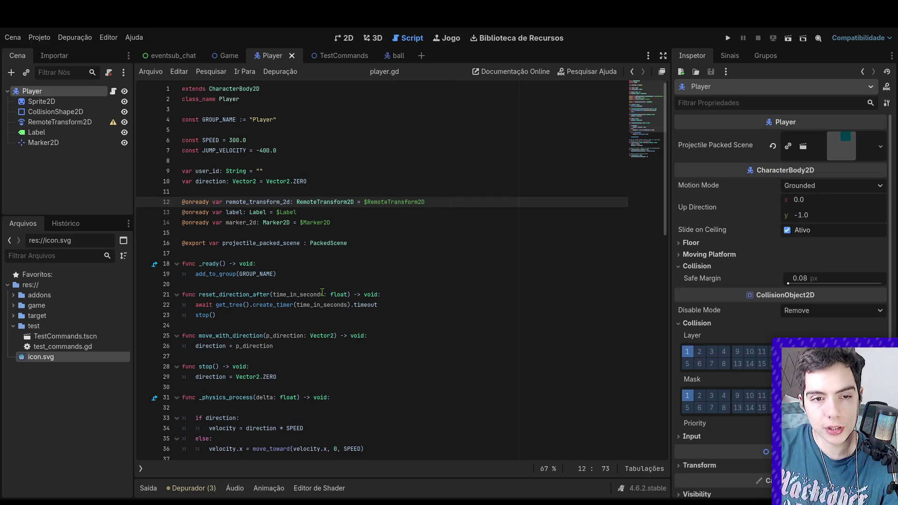
click(327, 264)
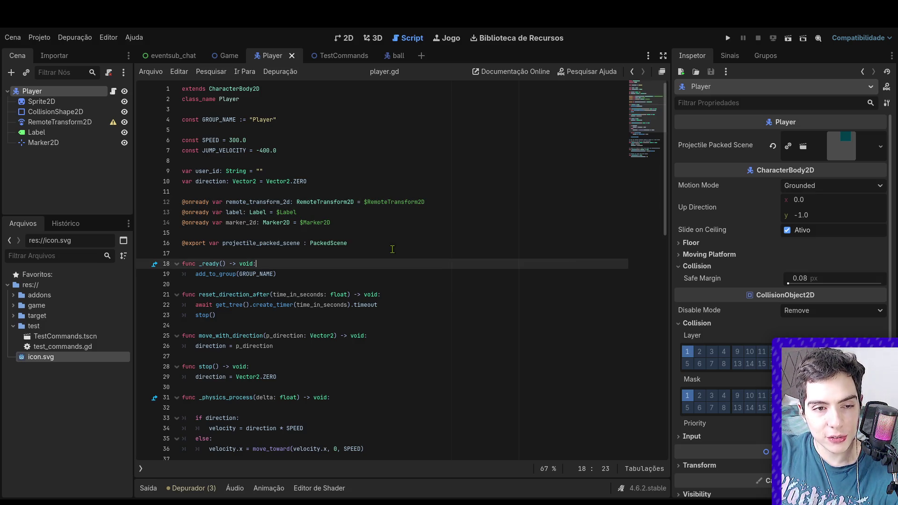
scroll(409, 262, down, 6)
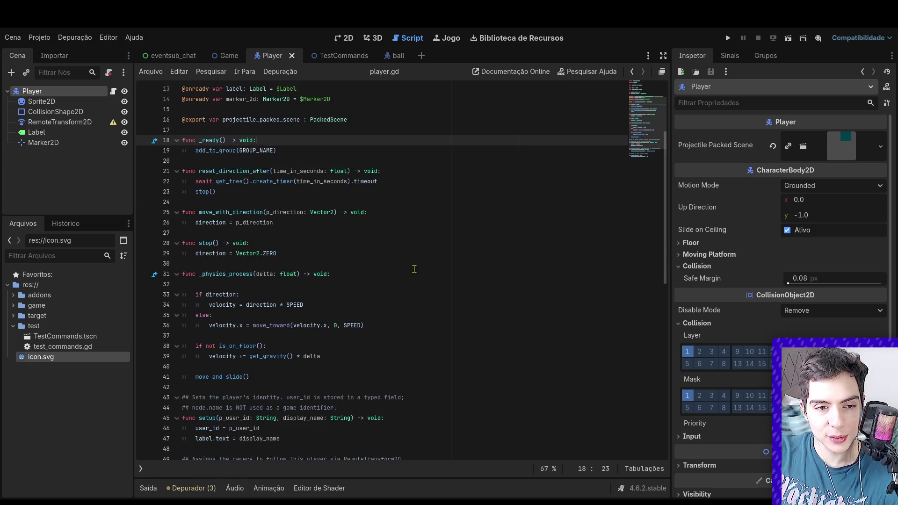
scroll(418, 279, up, 6)
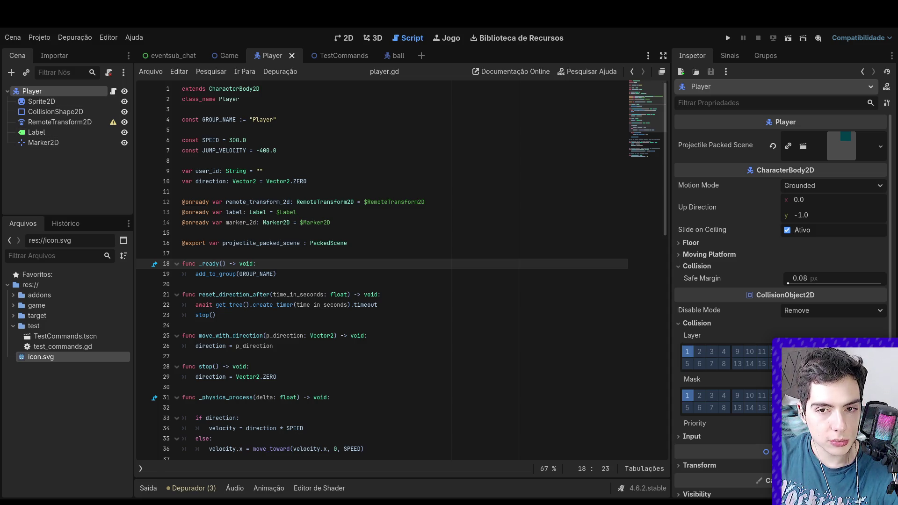
scroll(402, 272, down, 6)
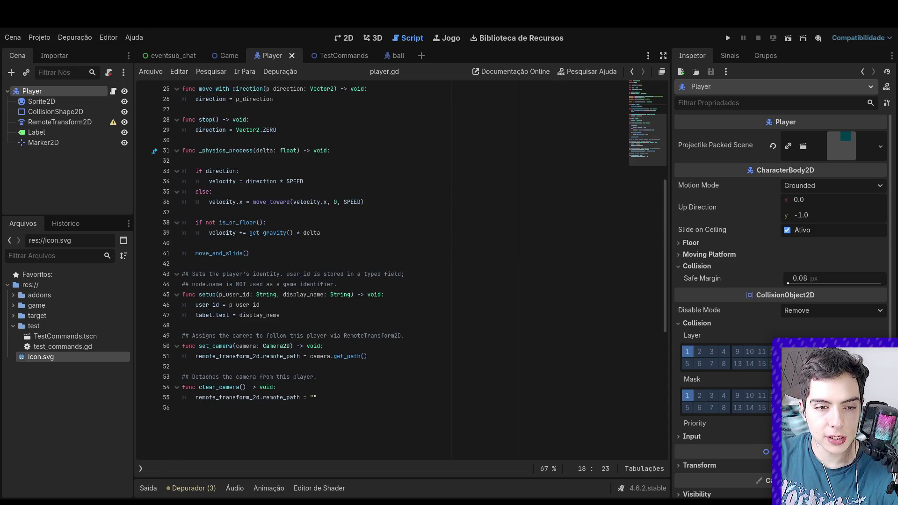
click(271, 367)
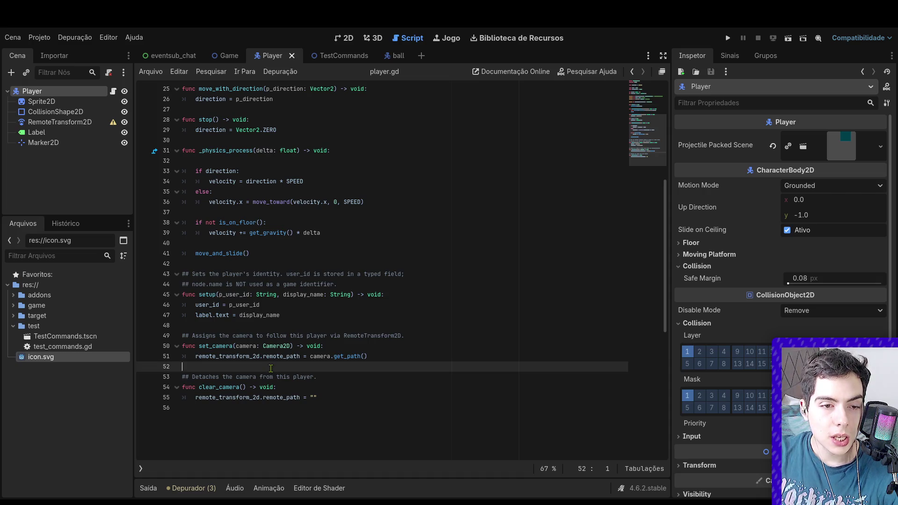
- Start a _spawn_projectile function after set_camera, drafting its direction and strength parameters
key(Return)
key(Return)
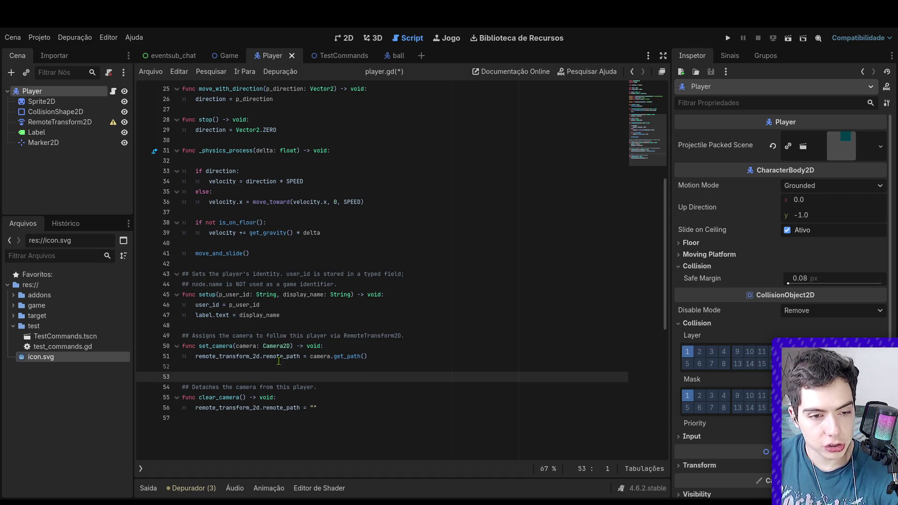
key(Up)
text(func _spawn_)
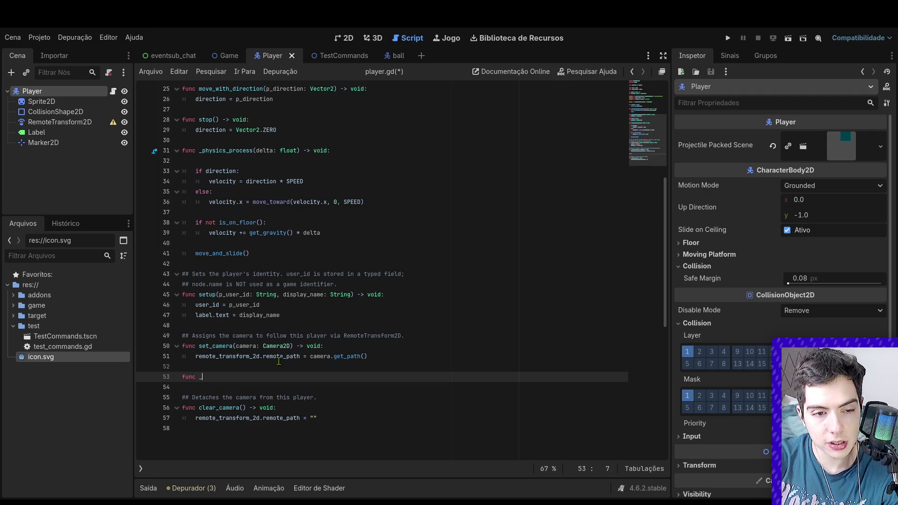
text(projectile())
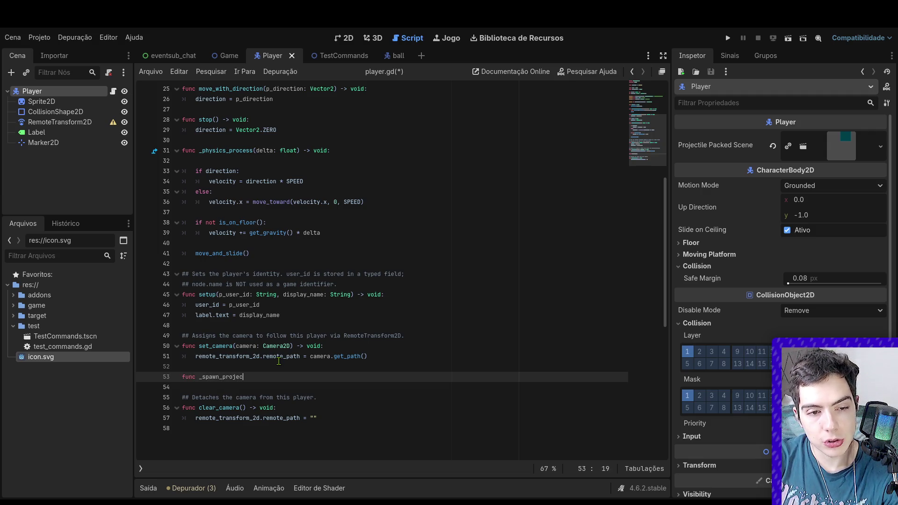
key(BackSpace)
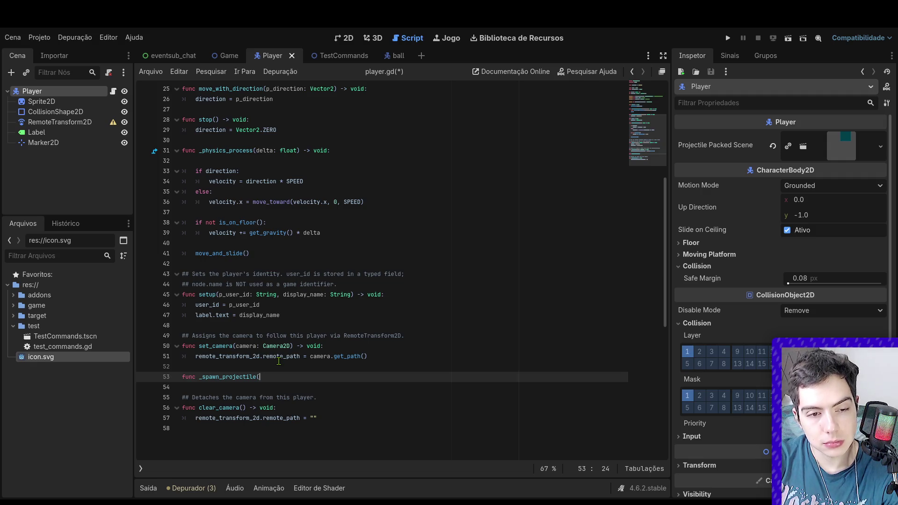
text(direction)
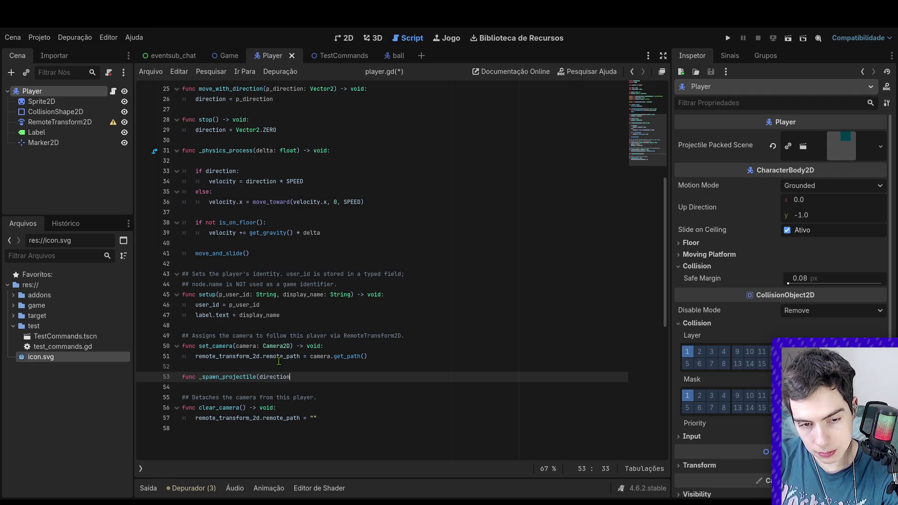
key(BackSpace)
key(BackSpace)
key(BackSpace)
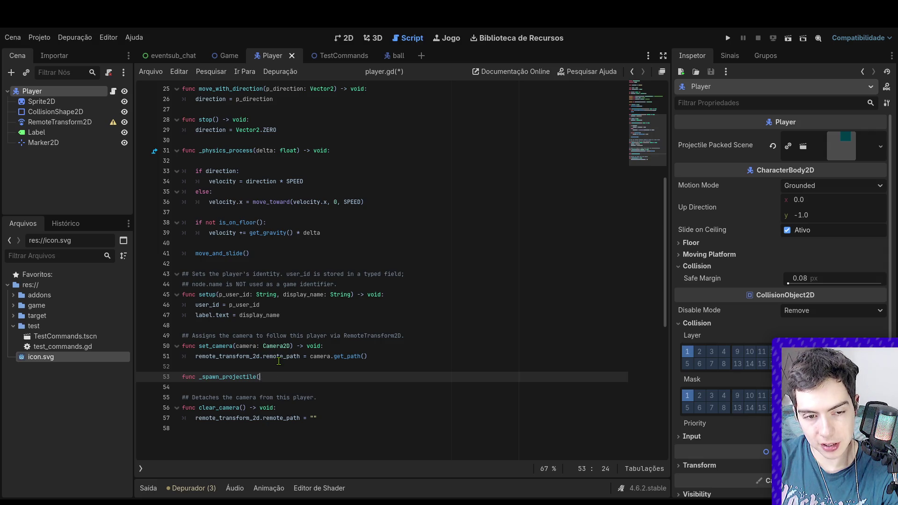
text(stren)
key(BackSpace)
text(th: )
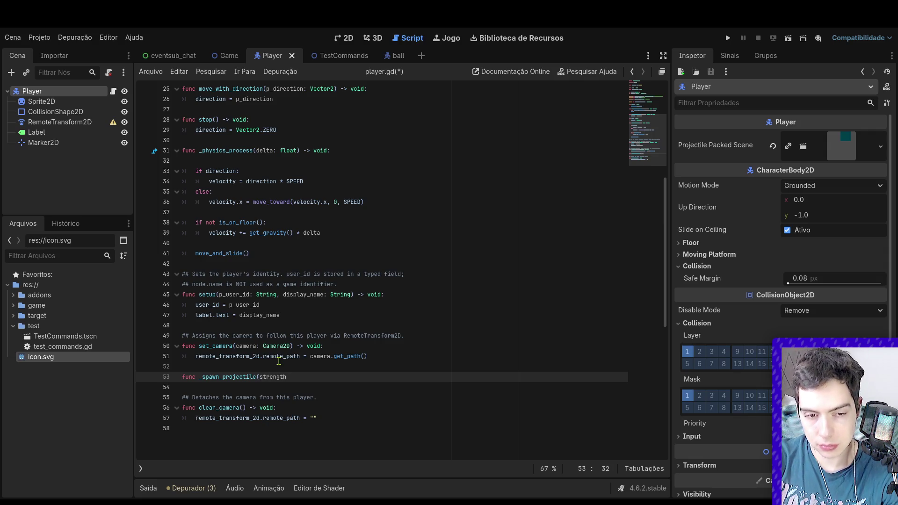
text(V)
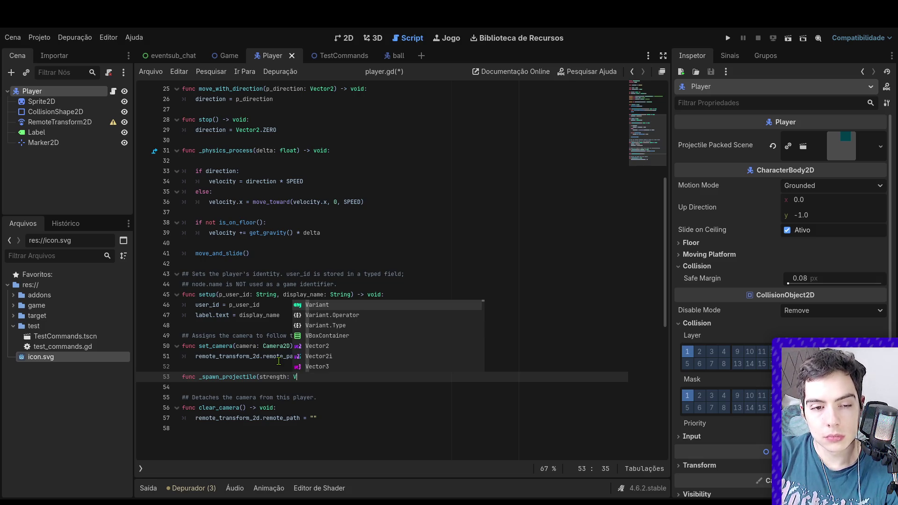
key(BackSpace)
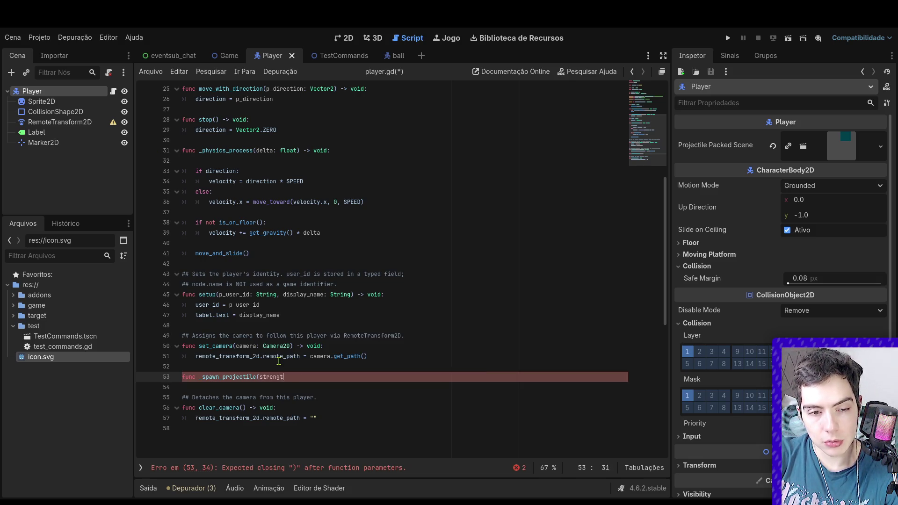
key(ctrl+BackSpace)
- Complete the signature (p_direction: Vector2, strength: float) -> void, save, then delete the placeholder pass
text(dir)
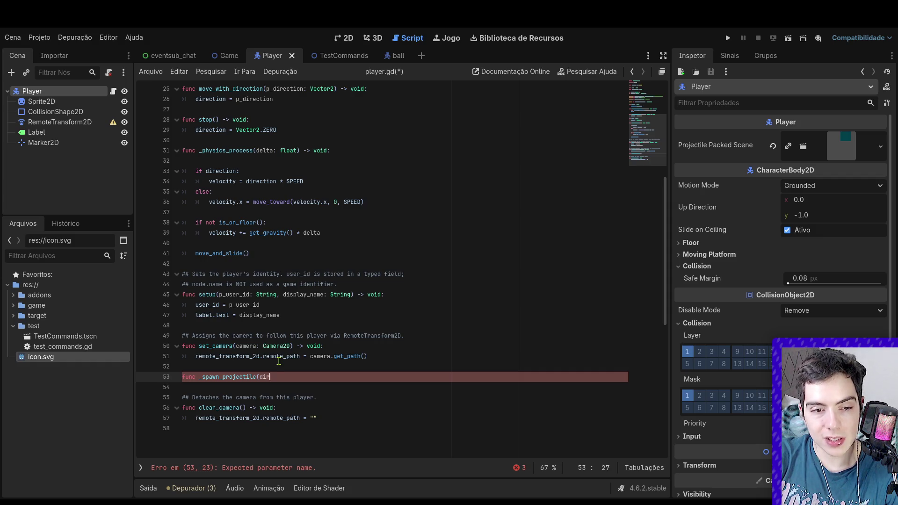
text(ection:)
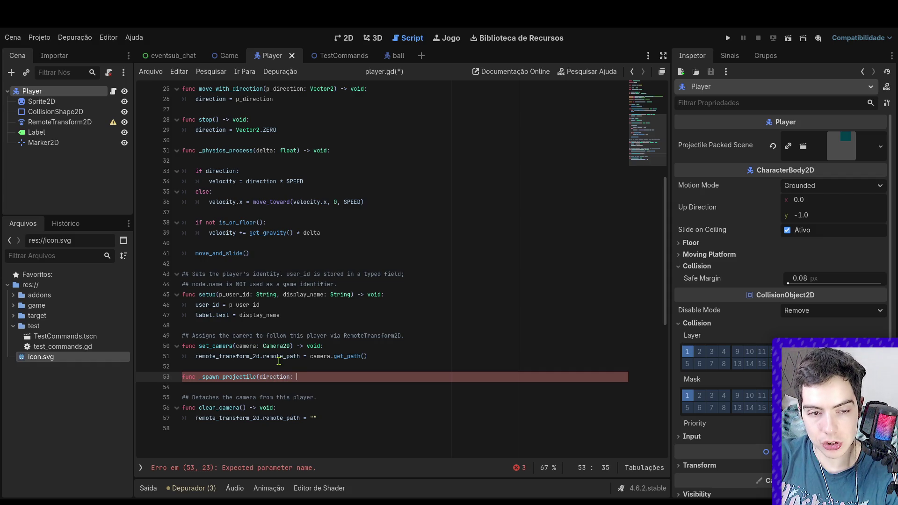
key(BackSpace)
key(BackSpace)
key(BackSpace)
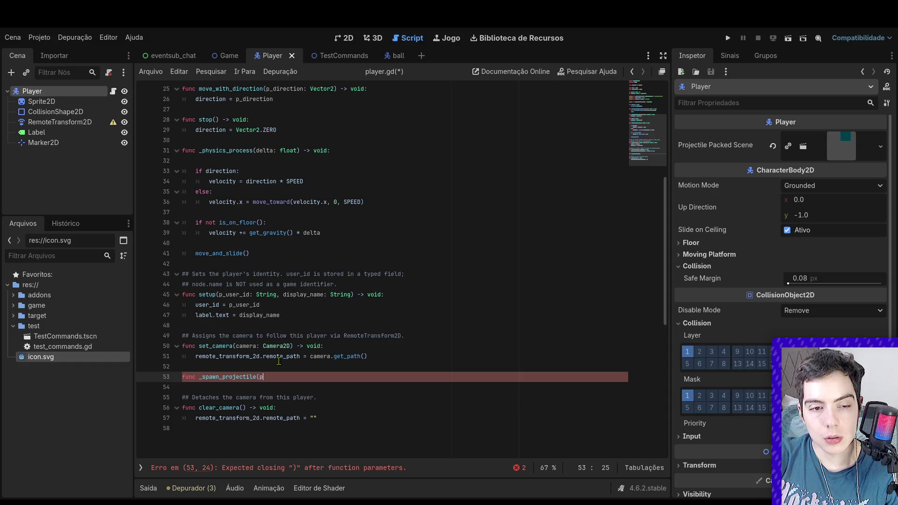
text(direction: )
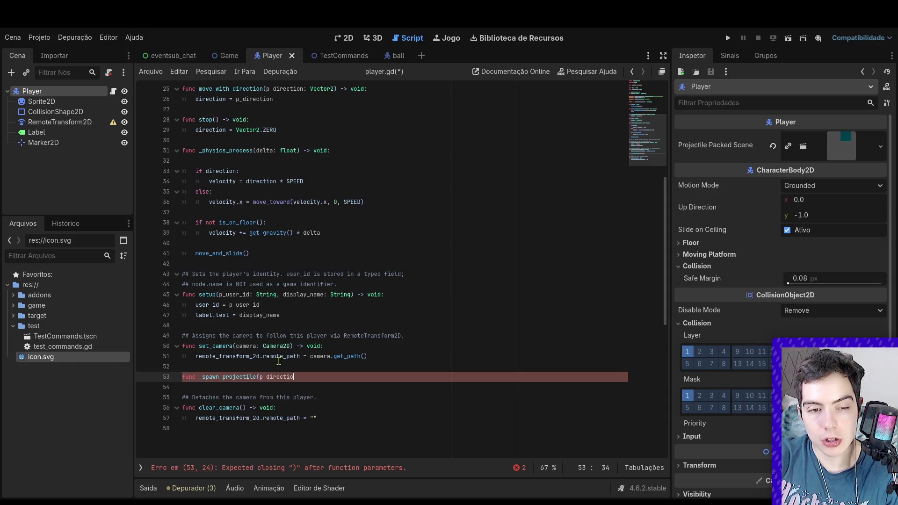
text(Vector2, )
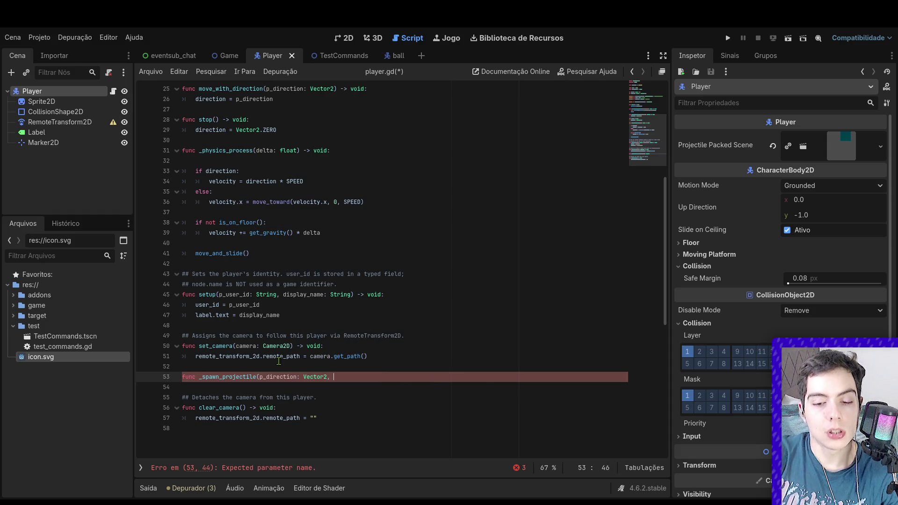
text(strength: f)
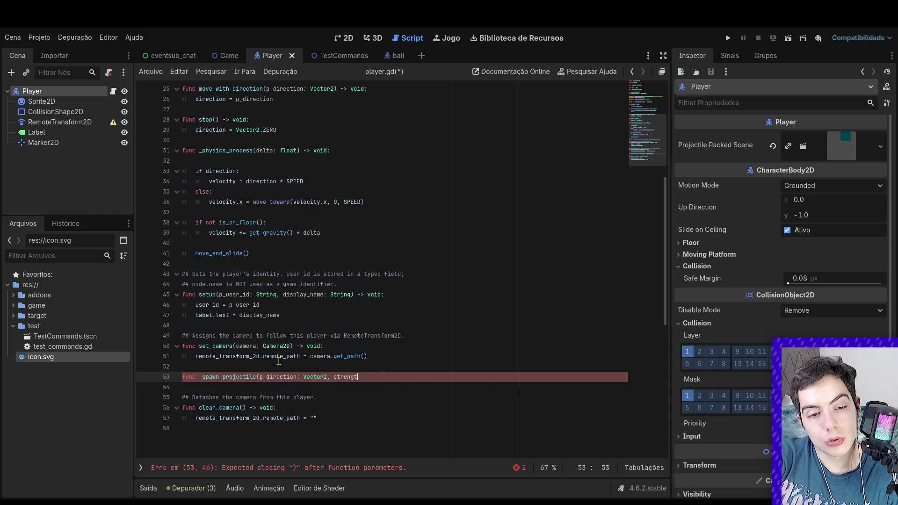
text(loat) -> )
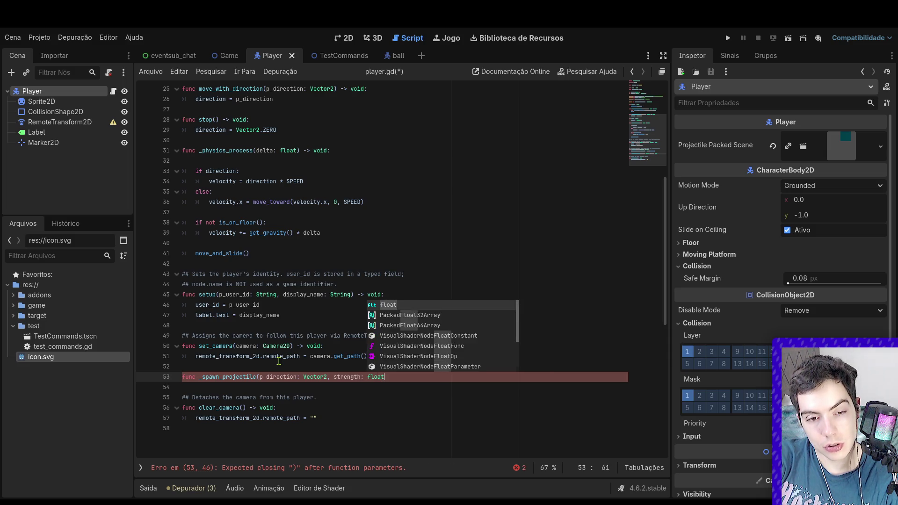
text(void:)
key(Return)
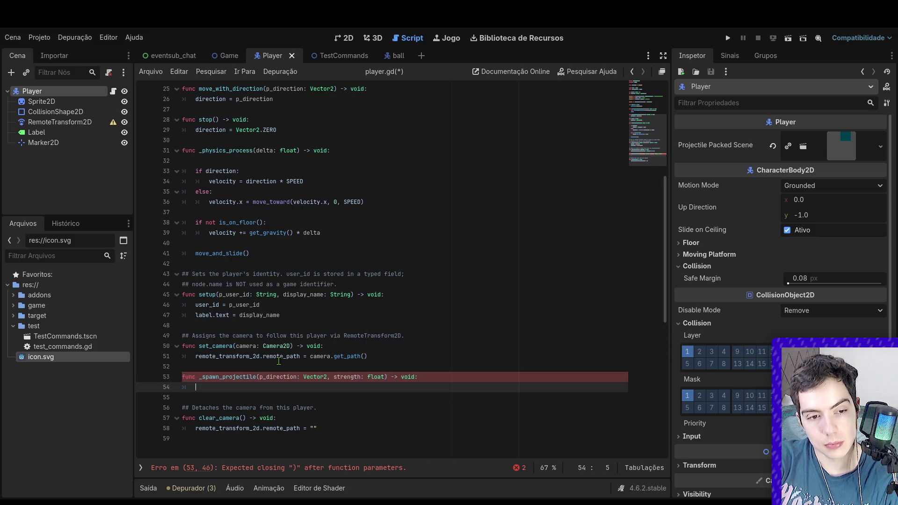
text(pass)
key(ctrl+s)
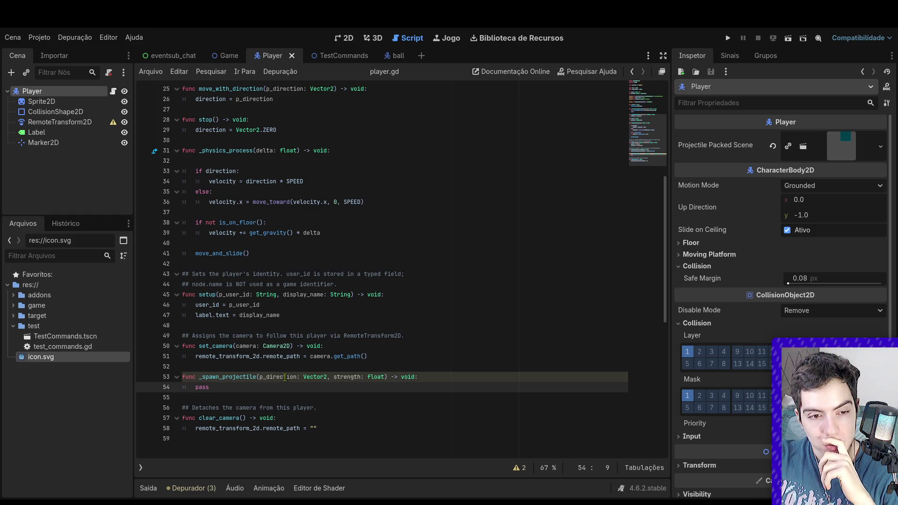
drag(277, 384, 195, 387)
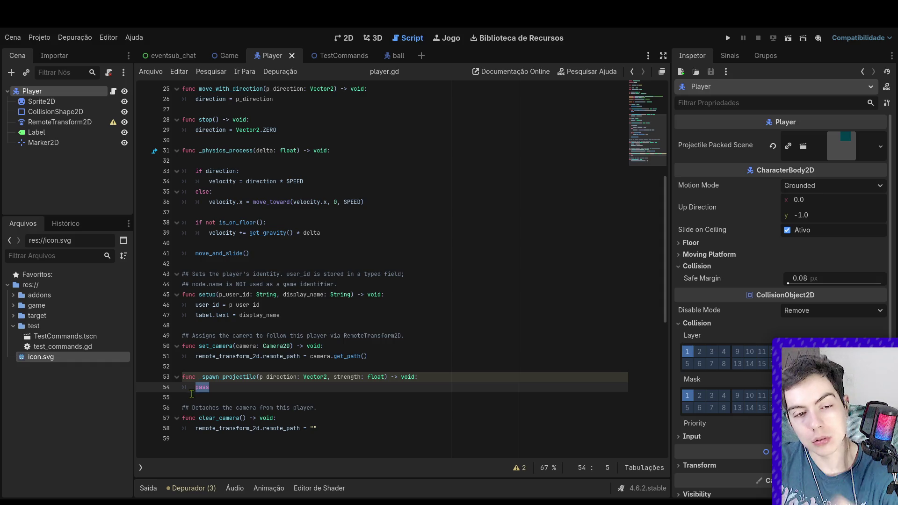
key(BackSpace)
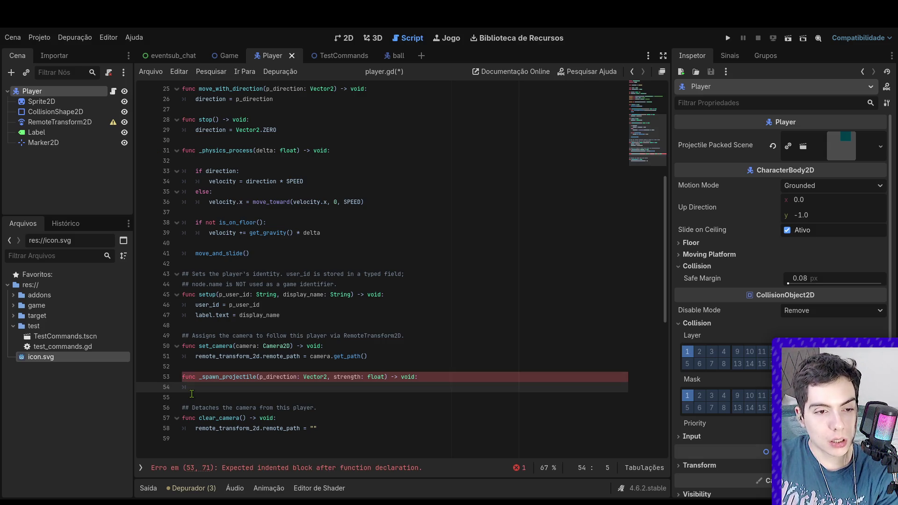
- Add 'var projectile_instance = projectile_packed_scene.instantiate()' to _spawn_projectile
key(Return)
text(var project)
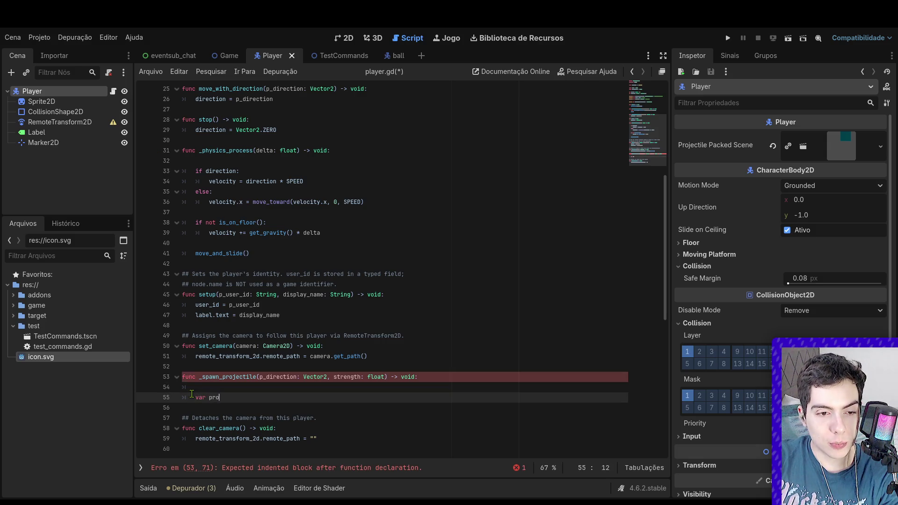
text(ile_instance )
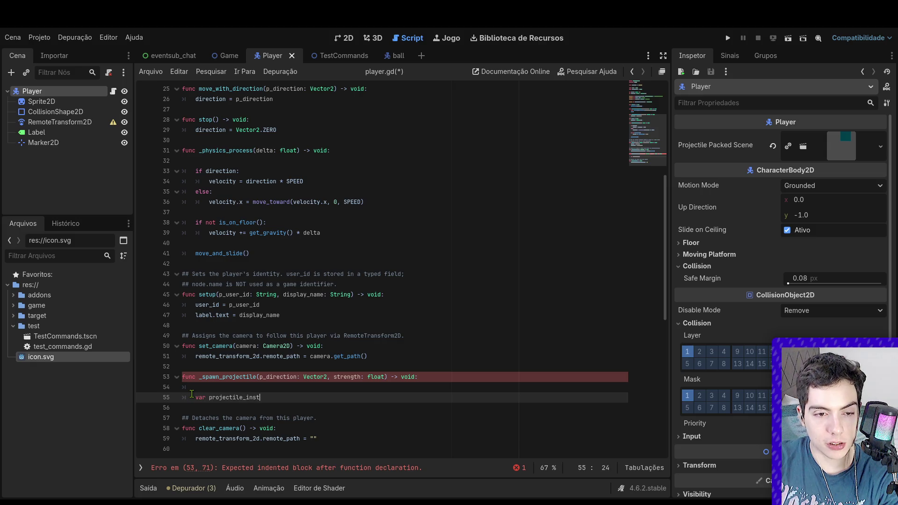
text(= pr)
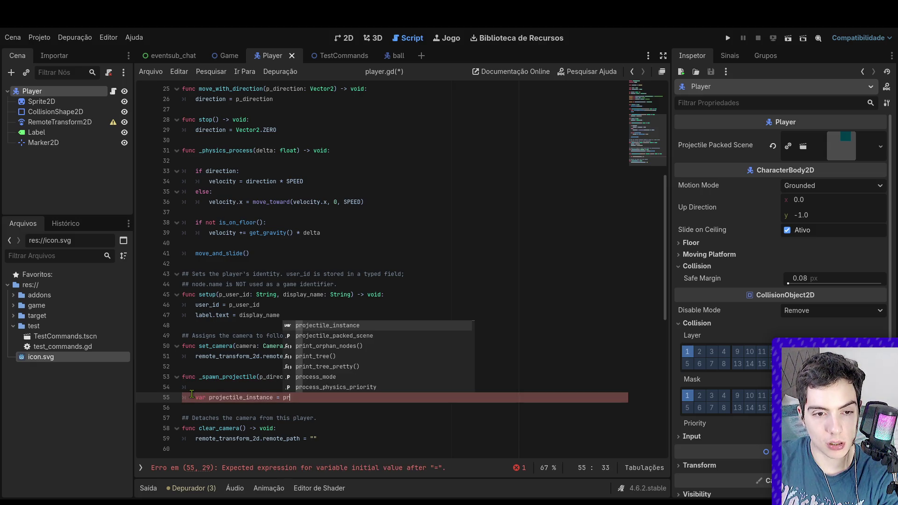
key(Down)
key(Return)
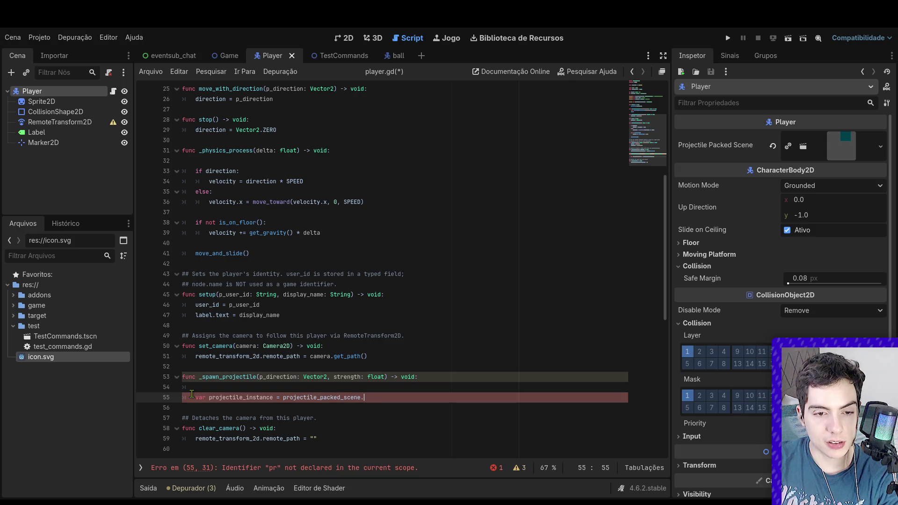
key(Return)
key(End)
key(Return)
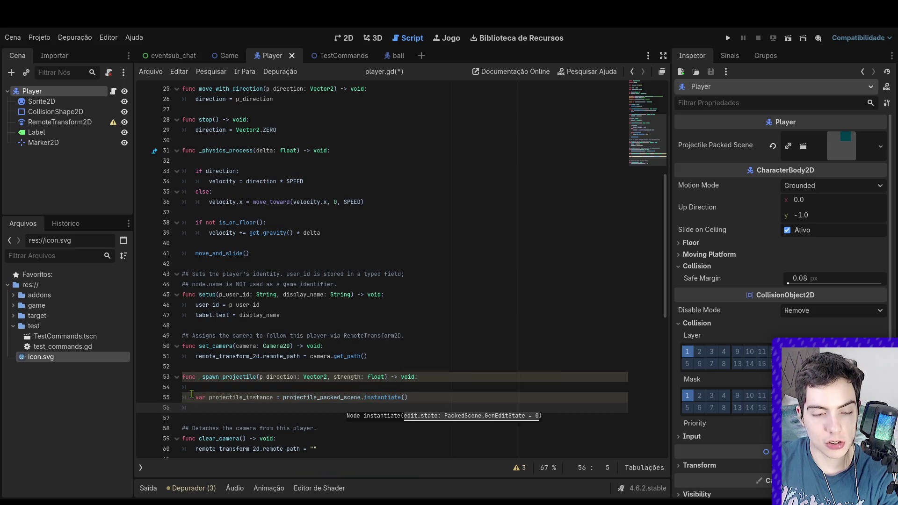
key(Return)
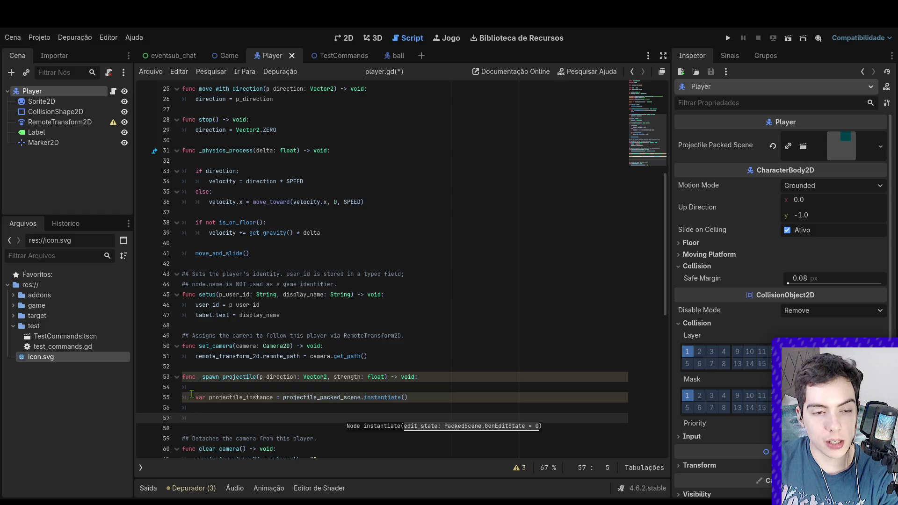
- Add the instance to the scene with 'get_tree().current_scene.add_child(projectile_instance)'
text(get_tree().curr)
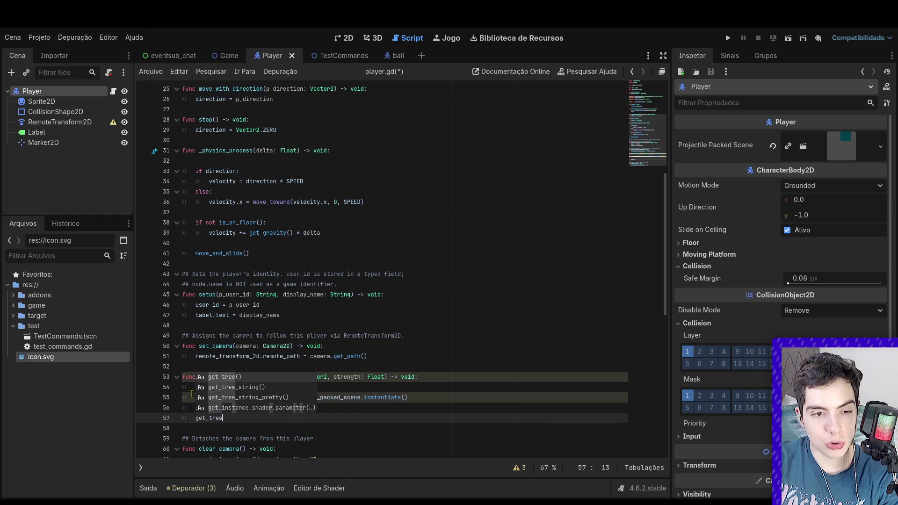
key(Return)
text(.add_)
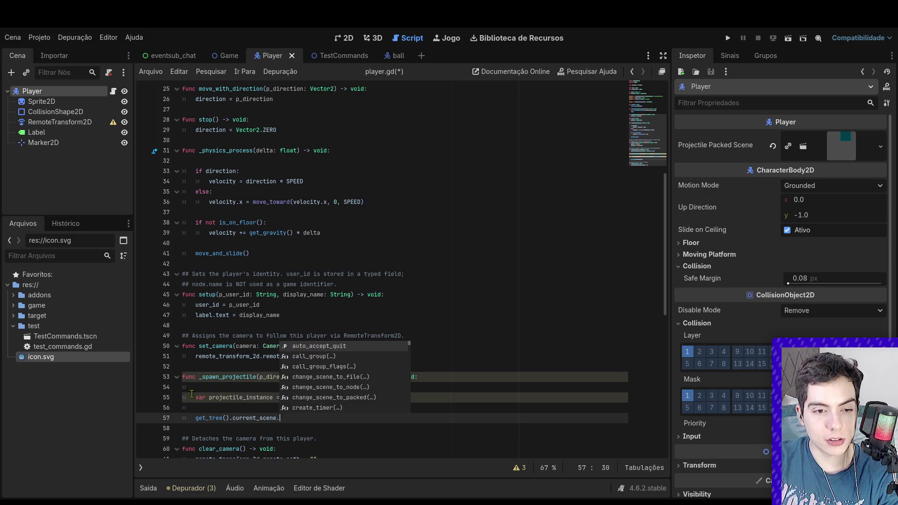
key(Return)
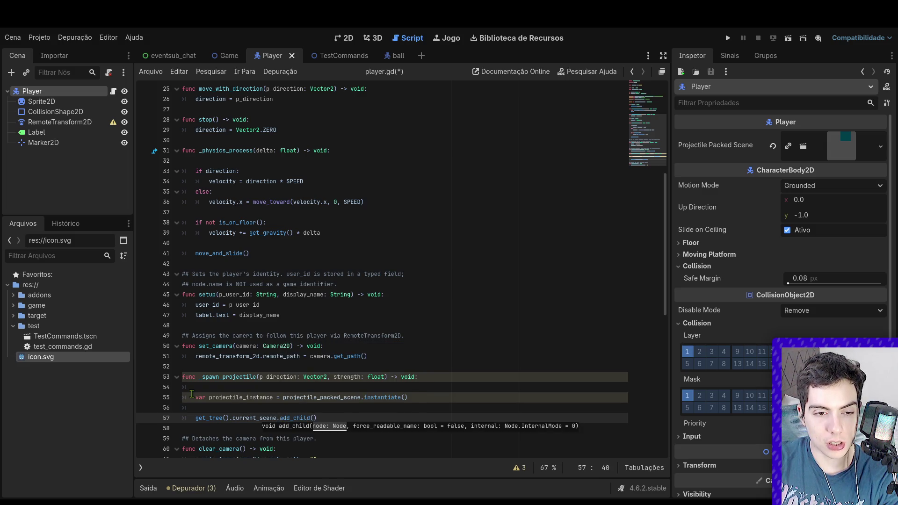
text(pro)
key(Return)
text())
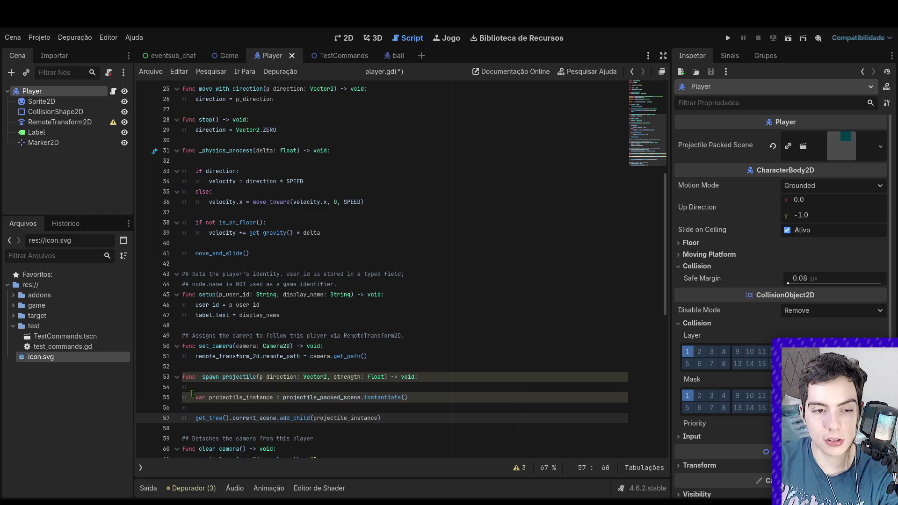
- Set 'projectile_instance.global_position = marker_2d.global_position' and save player.gd
key(Return)
text(pro)
key(Return)
text(.g)
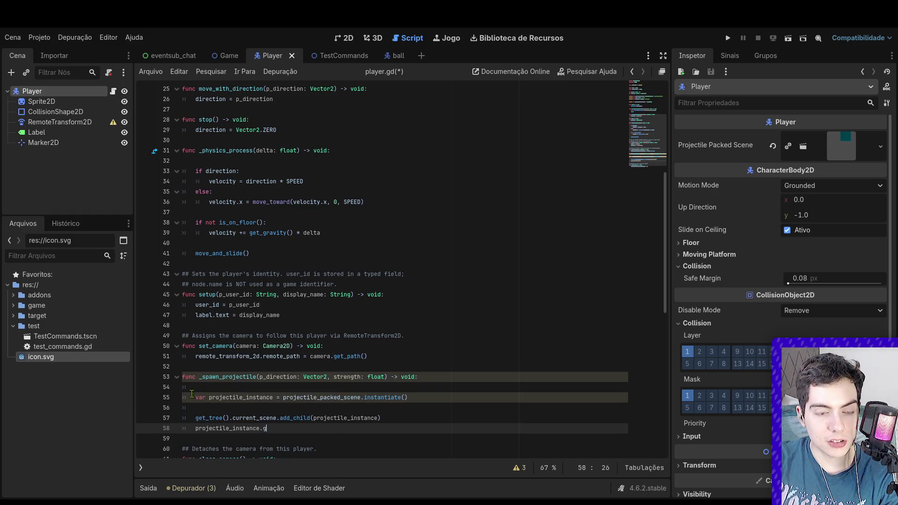
text(lobal_pos)
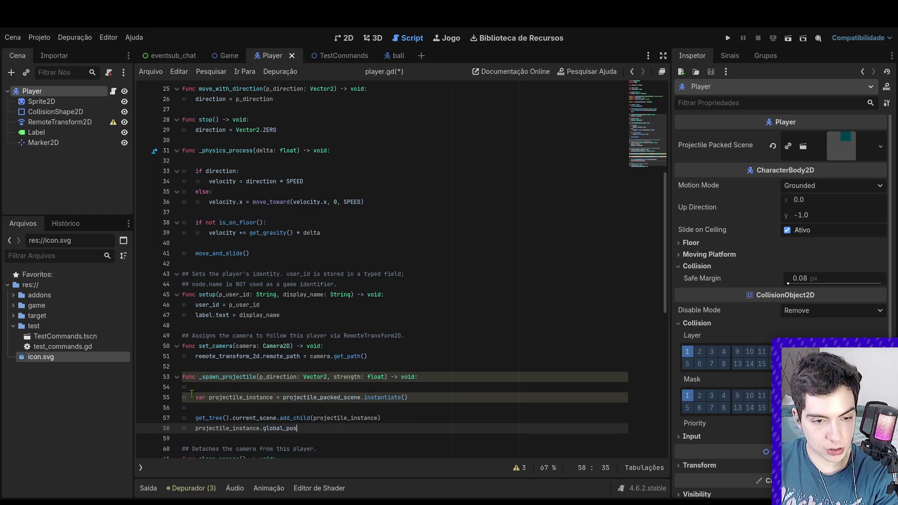
text(ition = mar)
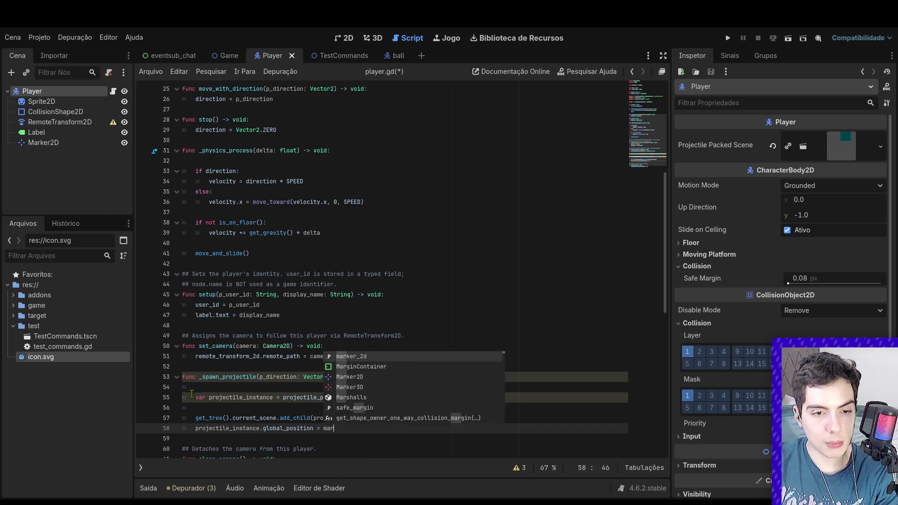
text(k)
key(Return)
text(.global_)
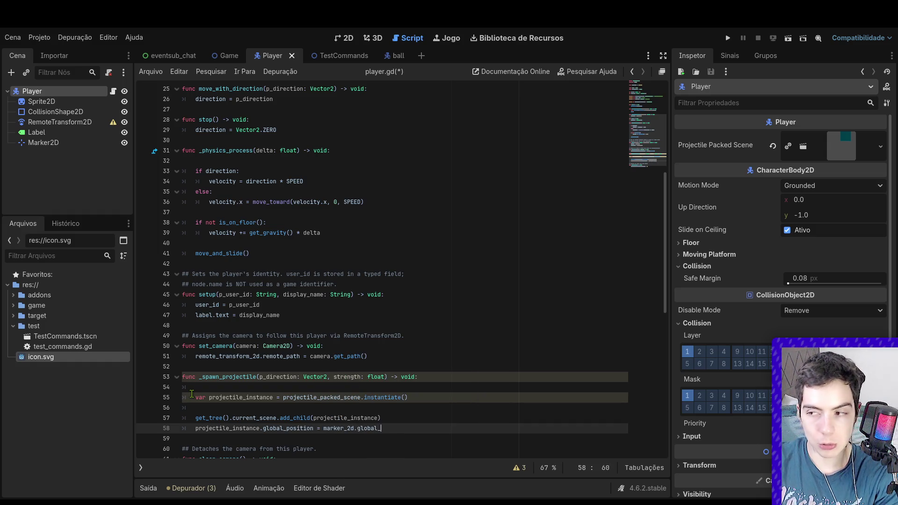
text(position)
key(Return)
key(Return)
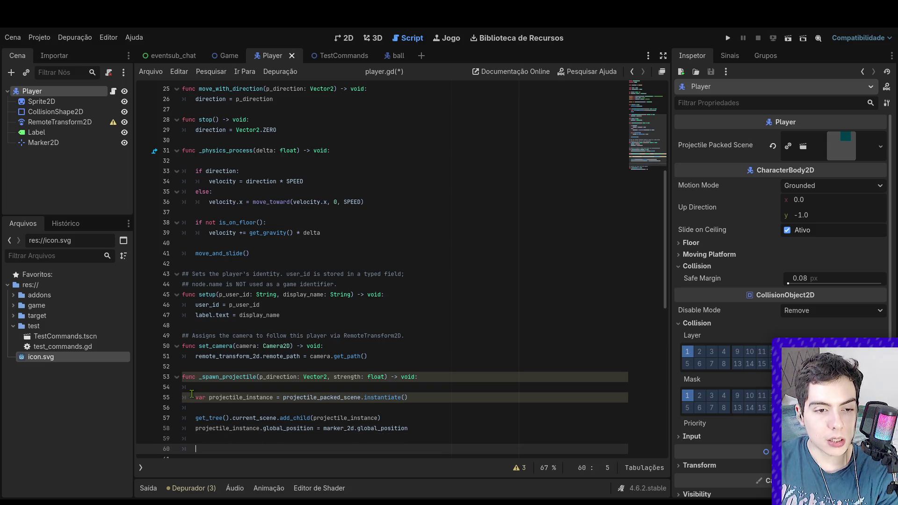
key(ctrl+s)
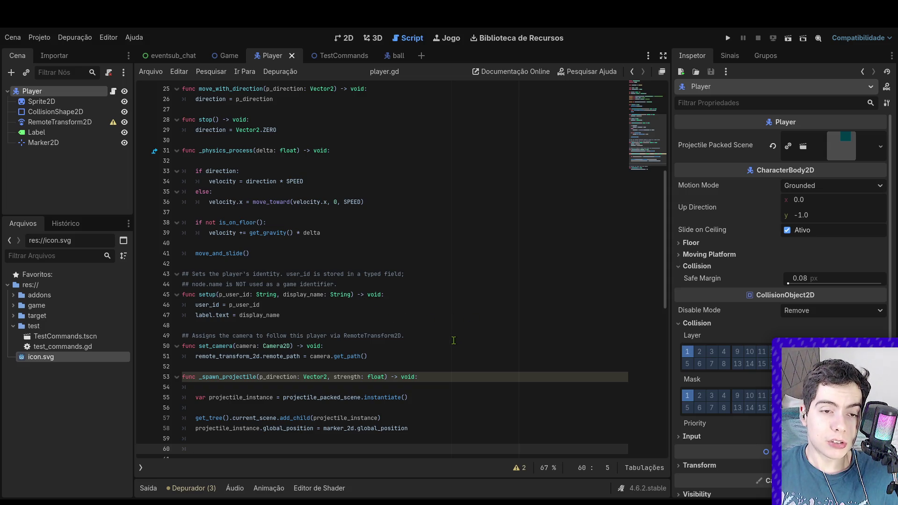
scroll(449, 341, down, 2)
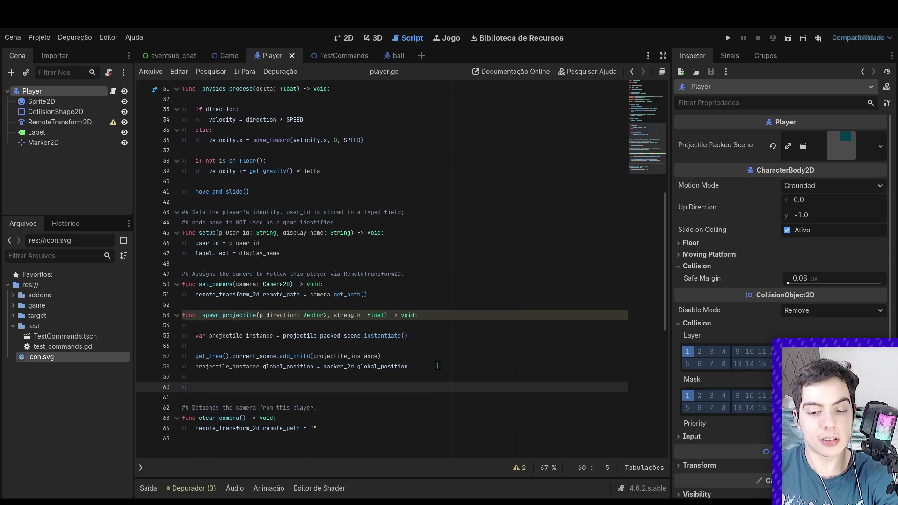
- Add 'projectile_instance.direction = p_direction' to _spawn_projectile
text(pr)
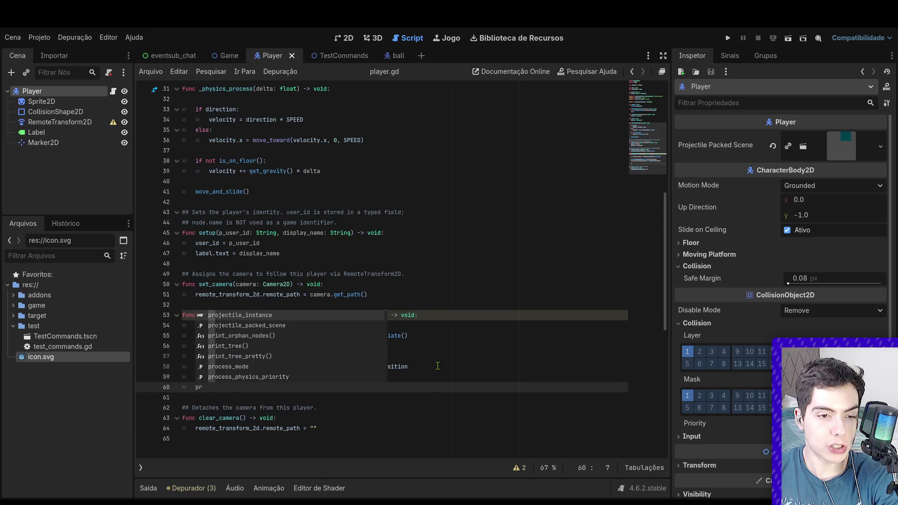
key(Return)
text(.direction )
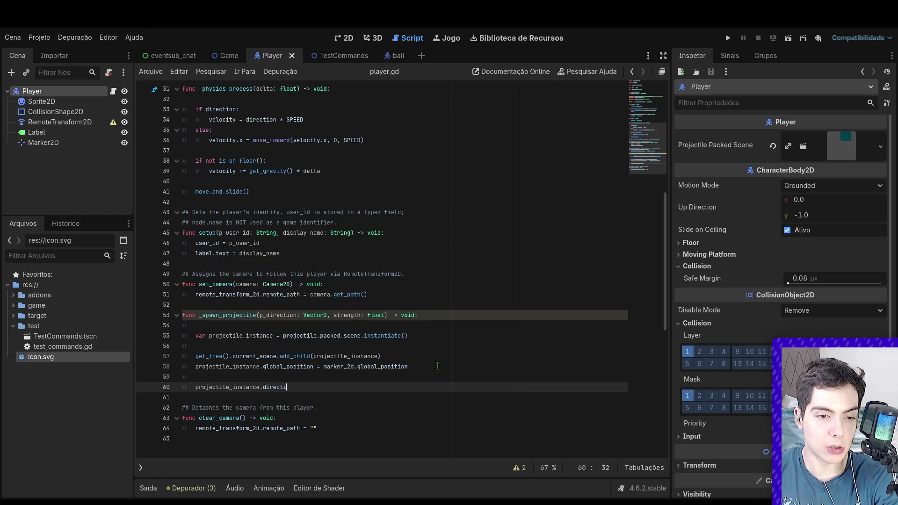
text(= p_direction)
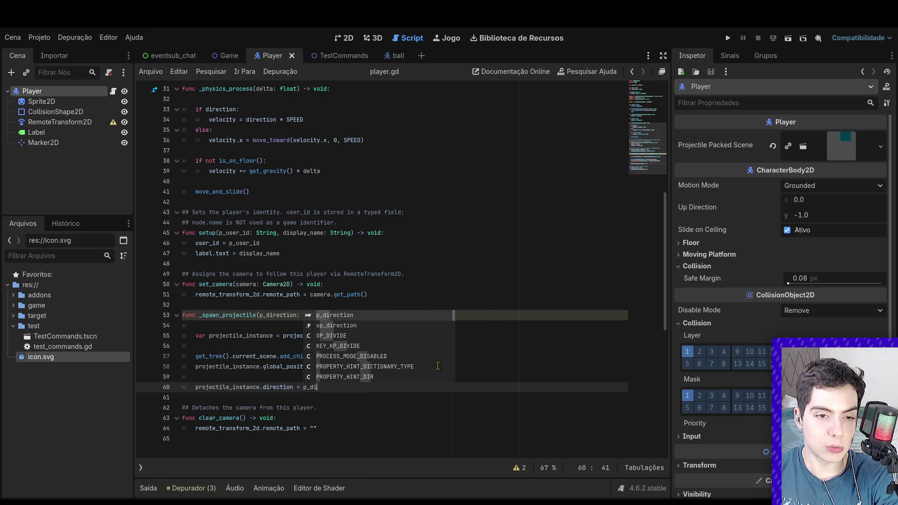
key(Return)
key(Return)
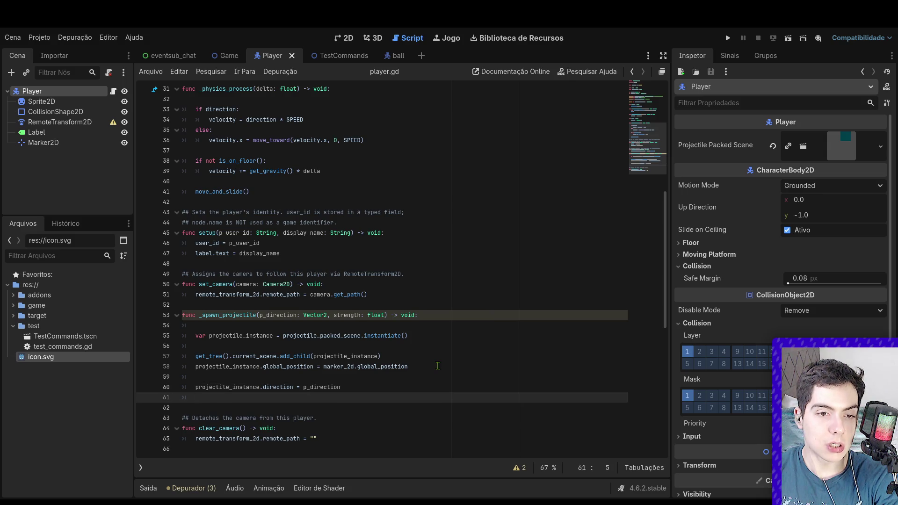
- Begin another 'projectile_instance.' line, dismiss the suggestions, and switch to ball.gd
key(BackSpace)
text(project)
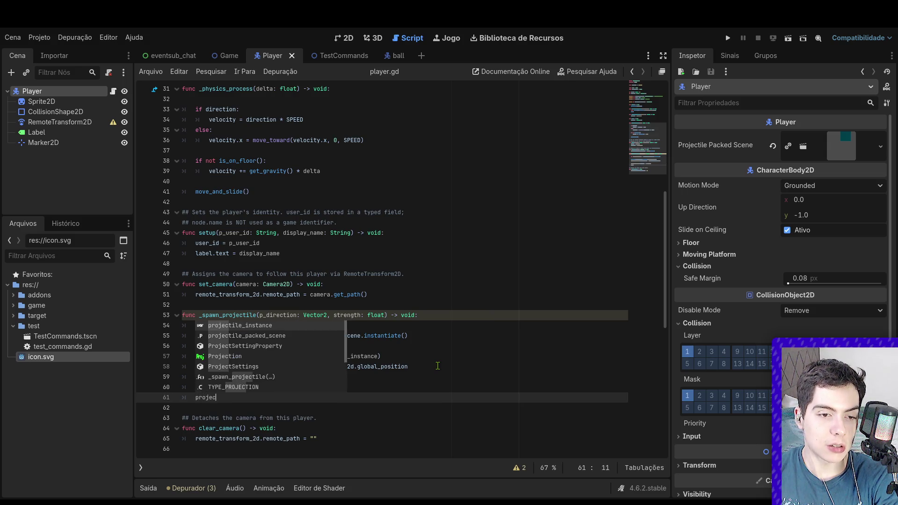
key(Return)
text(.)
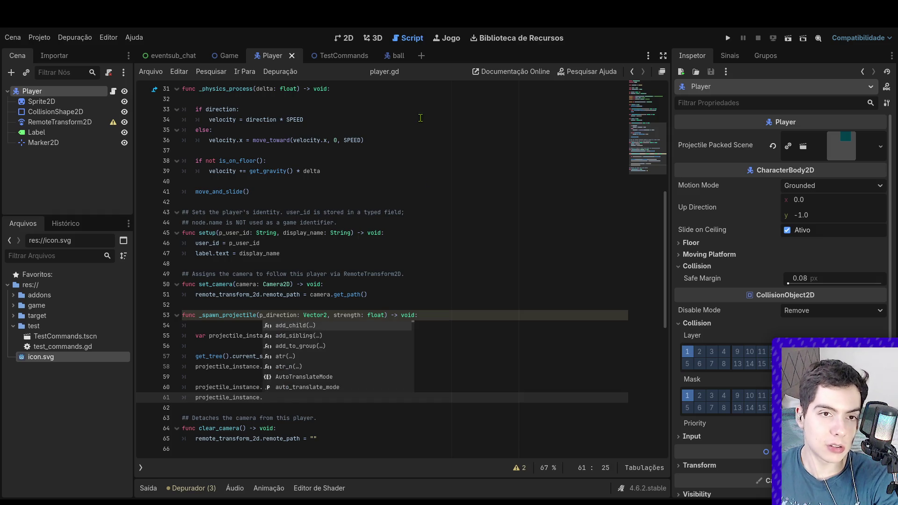
click(328, 202)
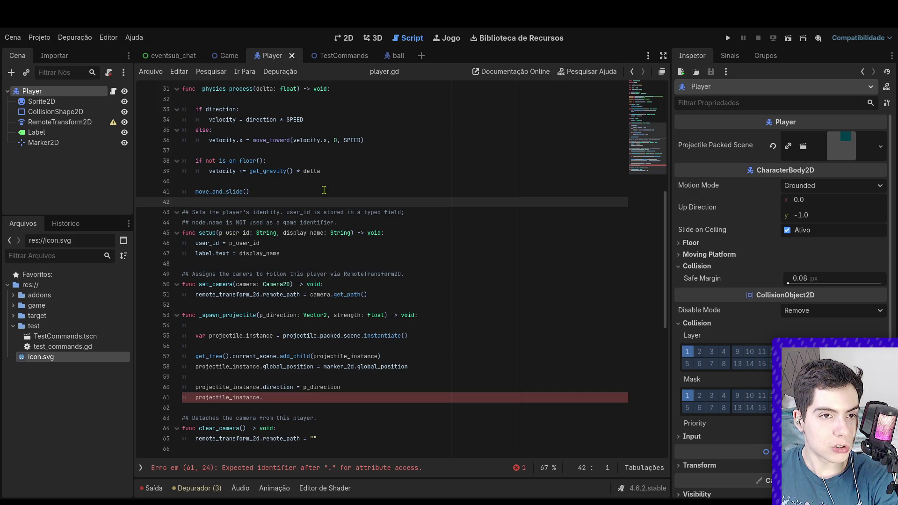
click(399, 55)
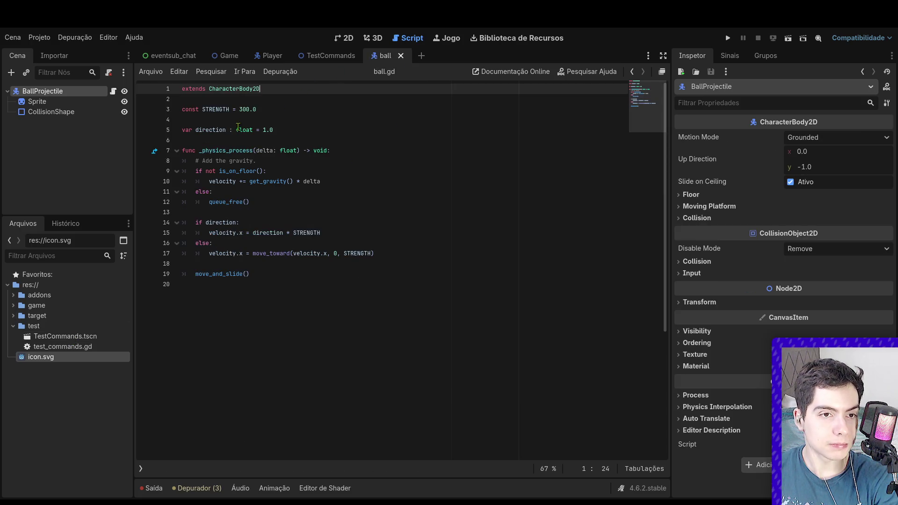
- Turn line 3's const STRENGTH into var strength and use strength on lines 14 and 16
key(Down)
key(Down)
double_click(192, 109)
text(var)
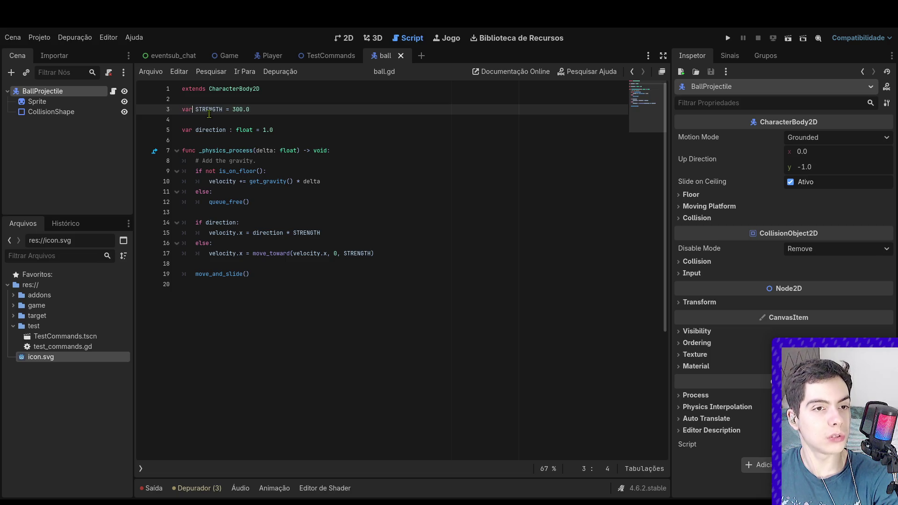
click(201, 119)
key(BackSpace)
double_click(217, 109)
text(str)
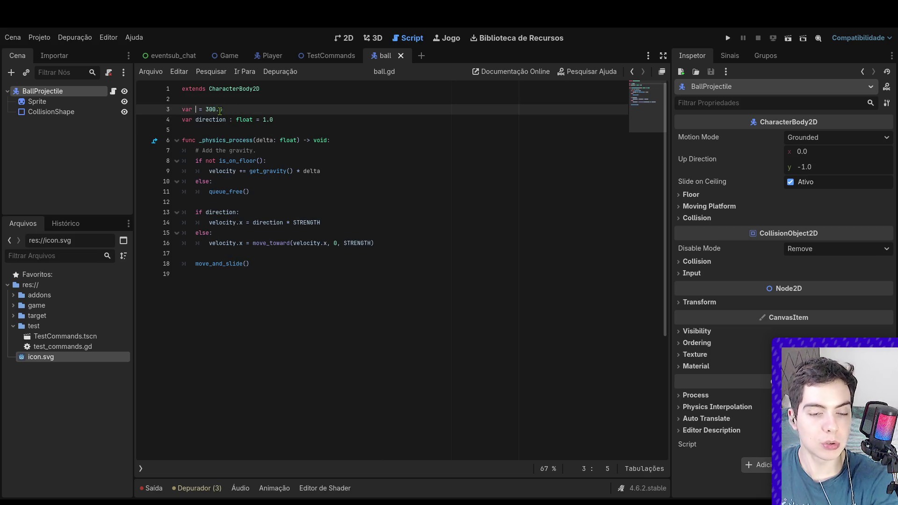
text(ength)
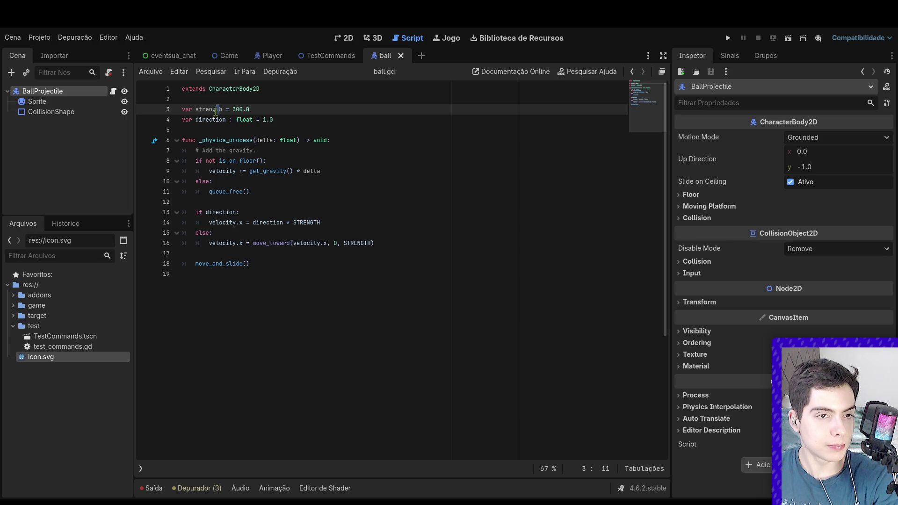
double_click(208, 110)
key(ctrl+c)
double_click(306, 222)
key(ctrl+v)
double_click(356, 243)
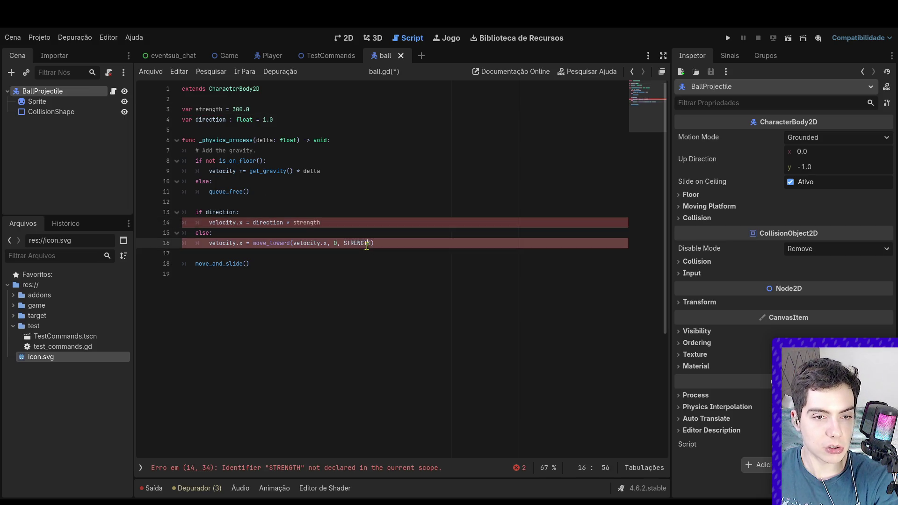
key(ctrl+v)
- Declare strength as a float with value 5.0 and save ball.gd
click(261, 120)
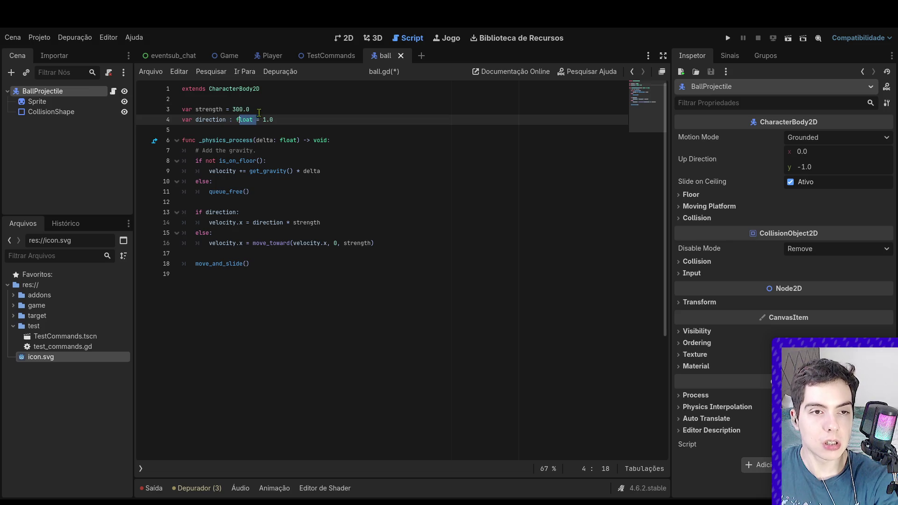
drag(250, 110, 233, 113)
text(5)
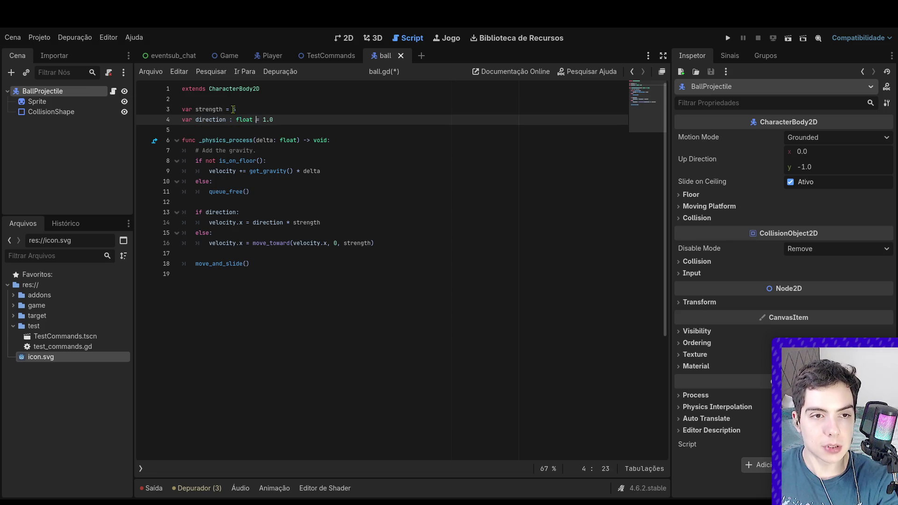
key(ctrl+s)
text(00)
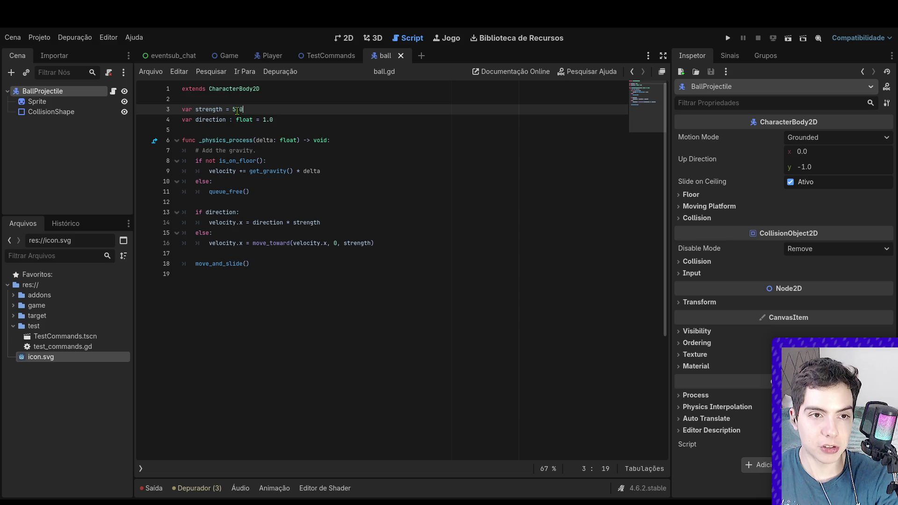
drag(237, 111, 243, 111)
text(.0)
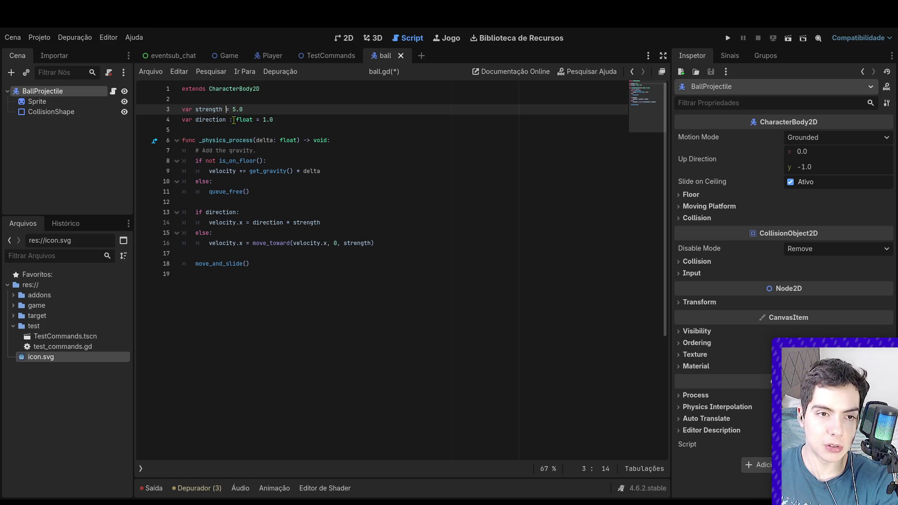
click(226, 110)
text(: float)
key(ctrl+s)
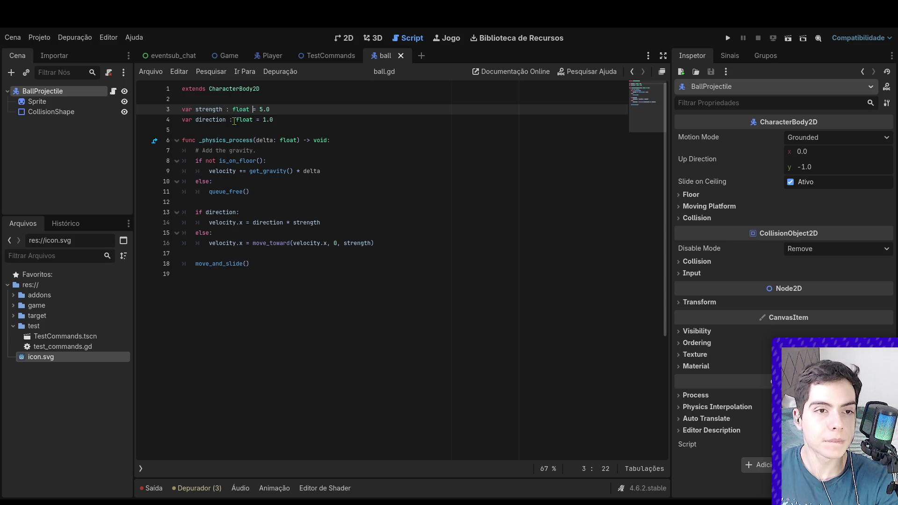
- Select strength in ball.gd to review where it is used
click(219, 110)
double_click(218, 109)
click(449, 148)
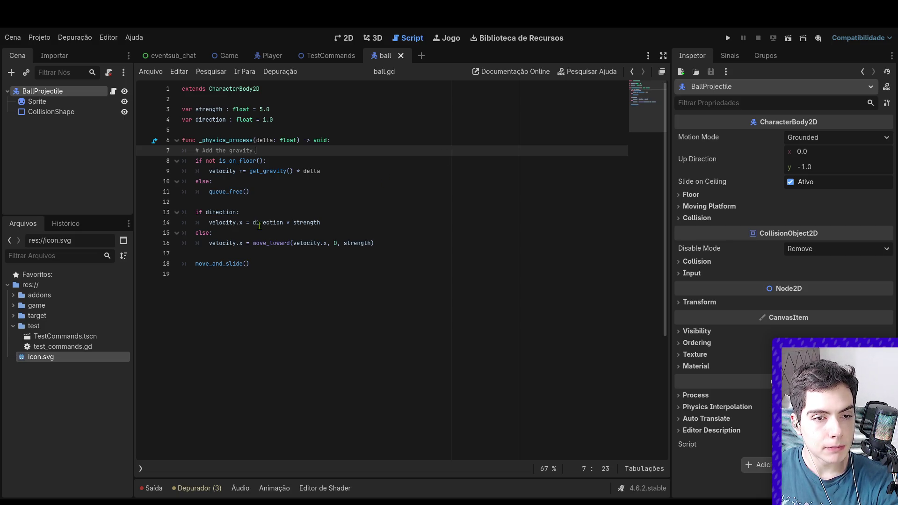
click(242, 224)
- Make lines 14 and 16 assign the whole velocity instead of velocity.x
key(BackSpace)
key(BackSpace)
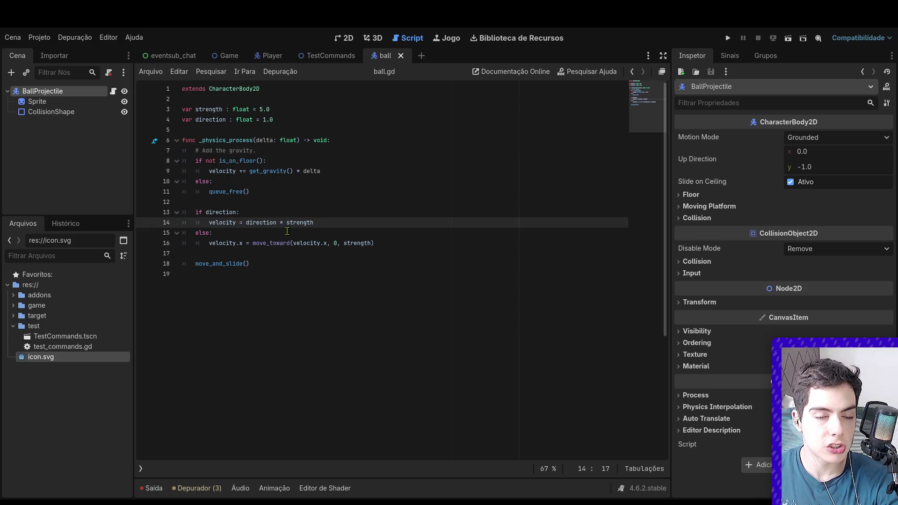
click(243, 243)
key(BackSpace)
key(BackSpace)
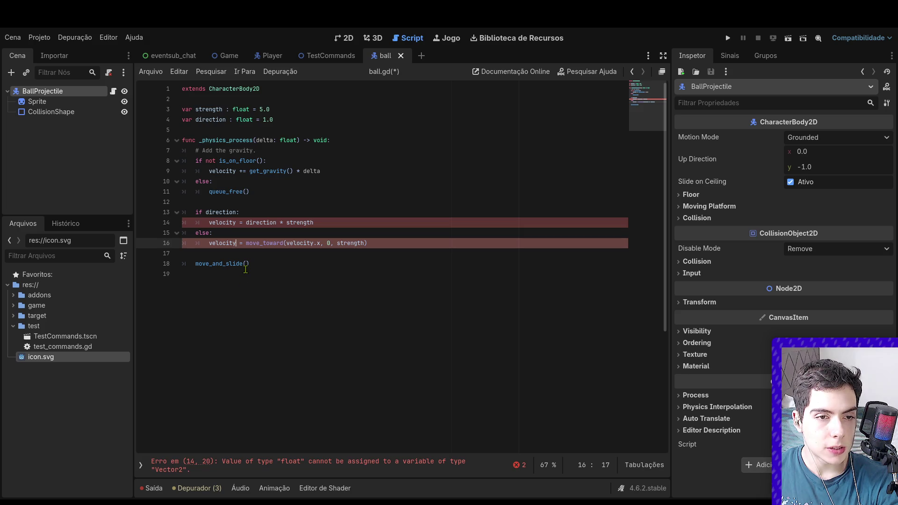
double_click(258, 223)
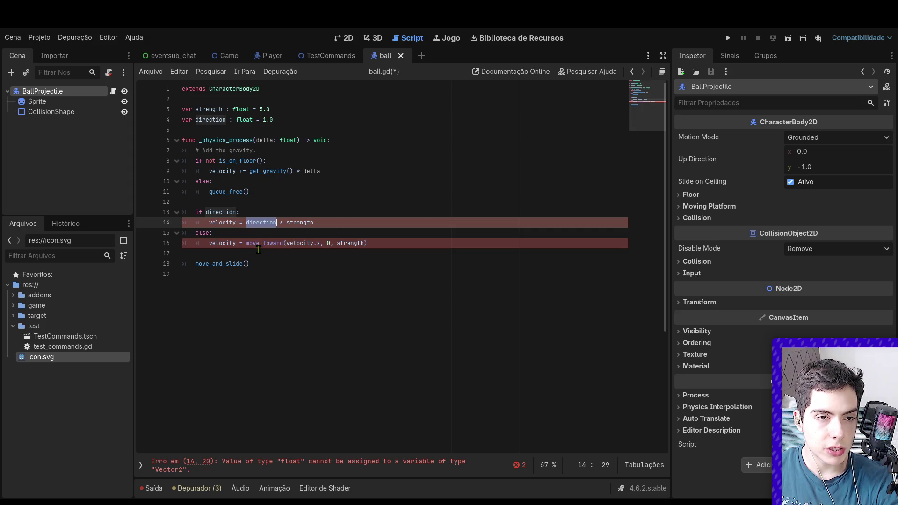
- Declare direction as a Vector2 defaulting to Vector2.ZERO and save
click(238, 141)
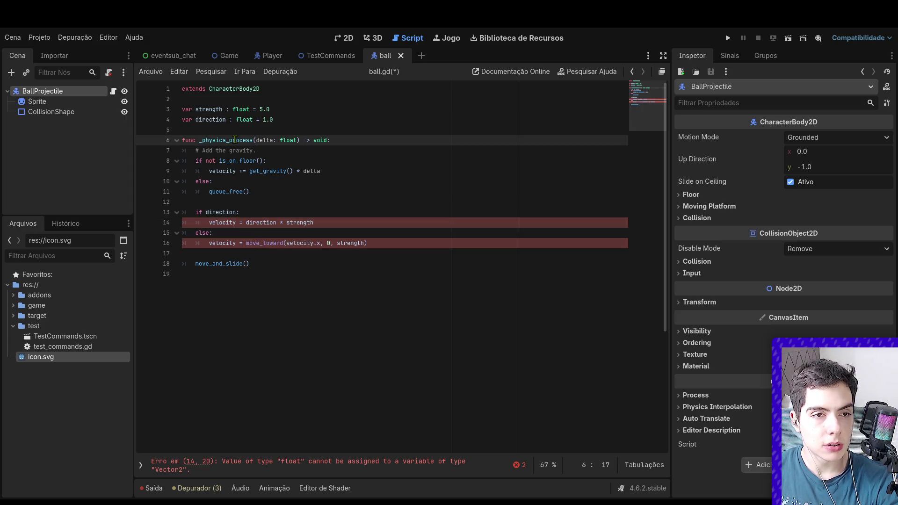
double_click(245, 120)
text(Vect)
text(or2)
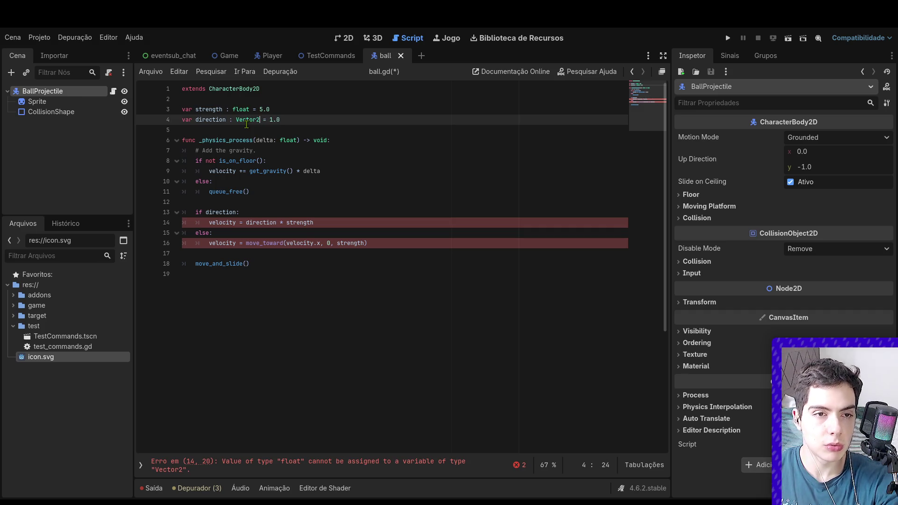
key(Return)
drag(280, 120, 270, 120)
key(BackSpace)
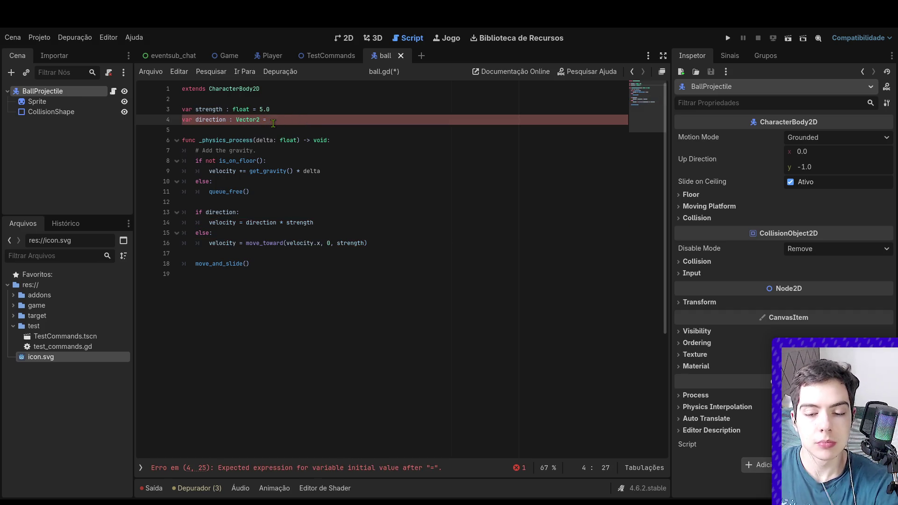
text(ector2.Z)
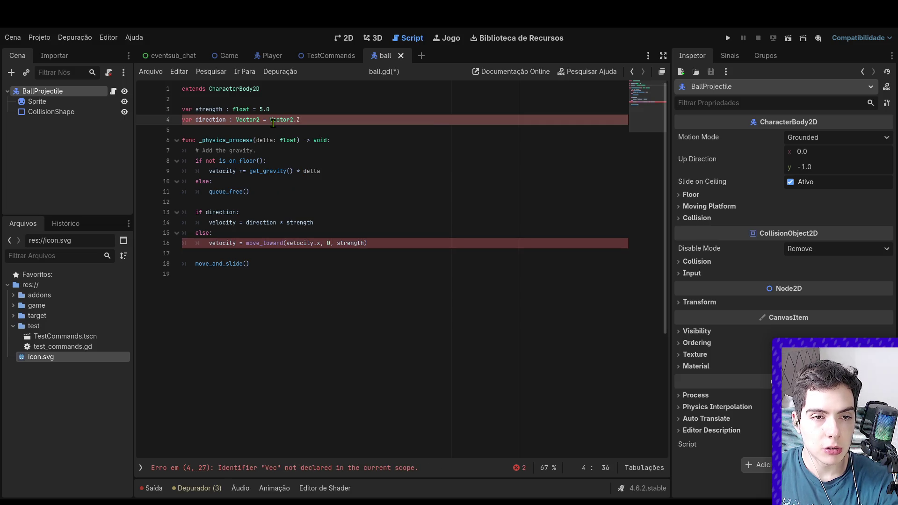
key(Return)
key(ctrl+s)
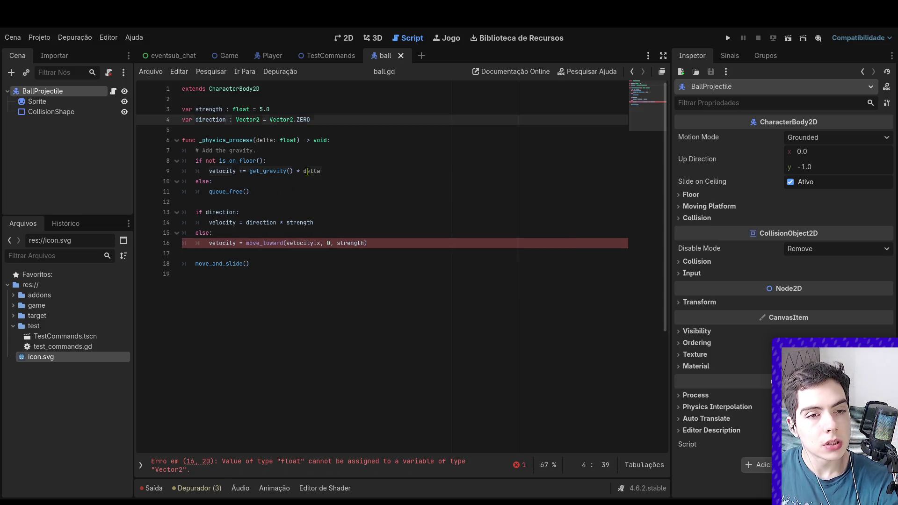
- Rewrite line 16 to call velocity.move_toward, checking its documentation
click(307, 171)
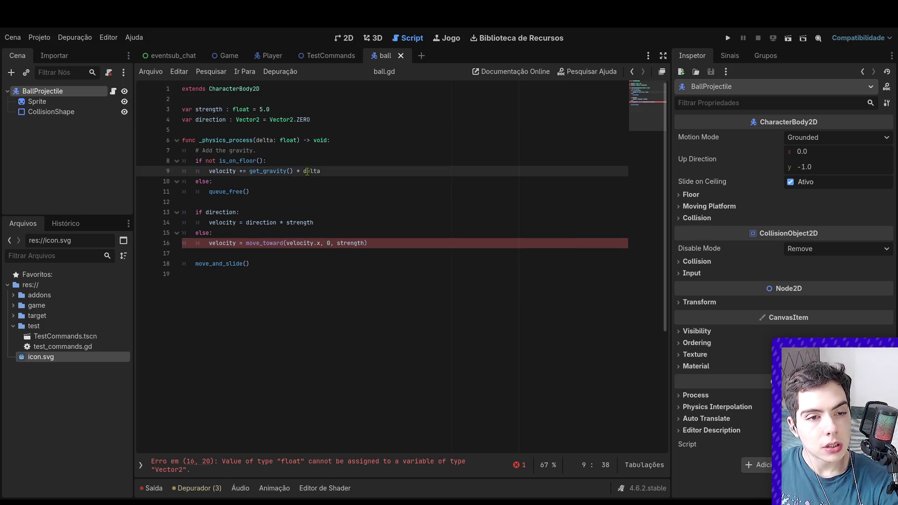
click(316, 243)
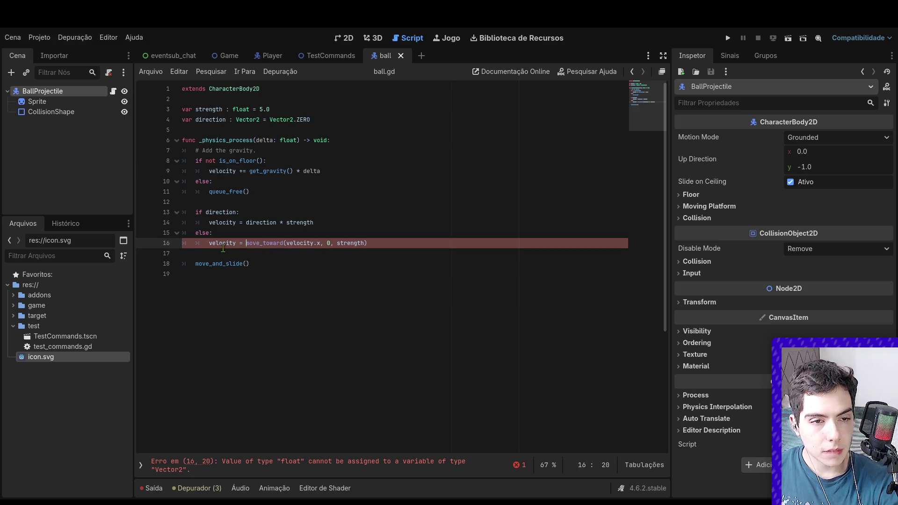
double_click(222, 244)
click(246, 243)
text(velocity.)
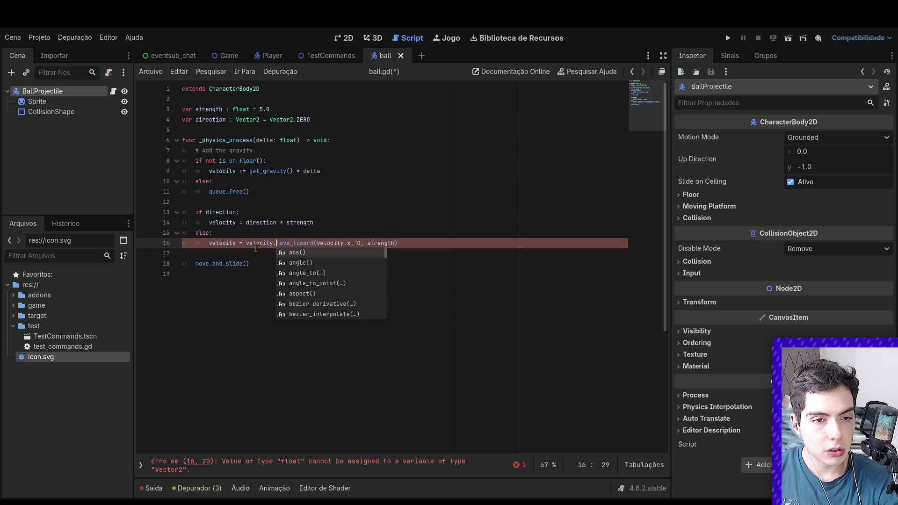
key(ctrl+s)
ctrl+click(291, 247)
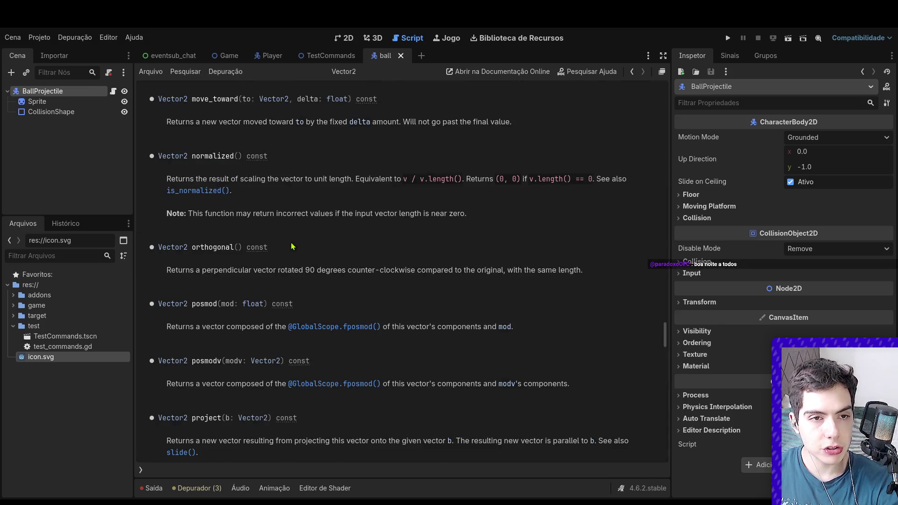
key(alt+Left)
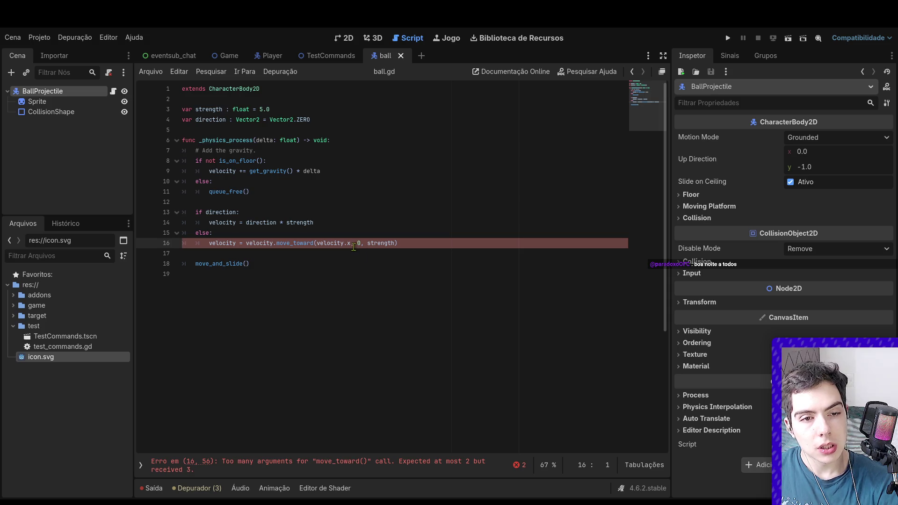
- Pass Vector2.ZERO to move_toward on line 16, drop the extra strength argument, and save
drag(310, 120, 270, 122)
drag(351, 244, 317, 245)
key(ctrl+v)
ctrl+click(291, 244)
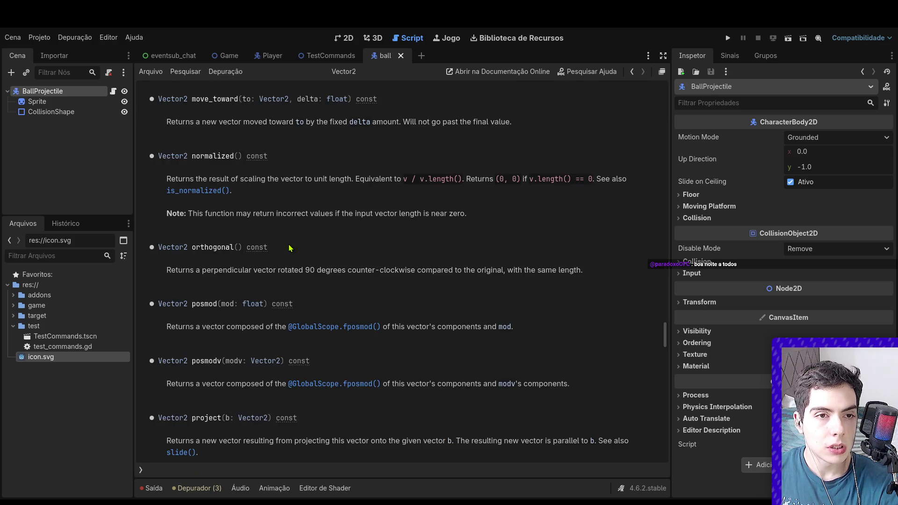
key(alt+Left)
ctrl+click(295, 243)
key(alt+Left)
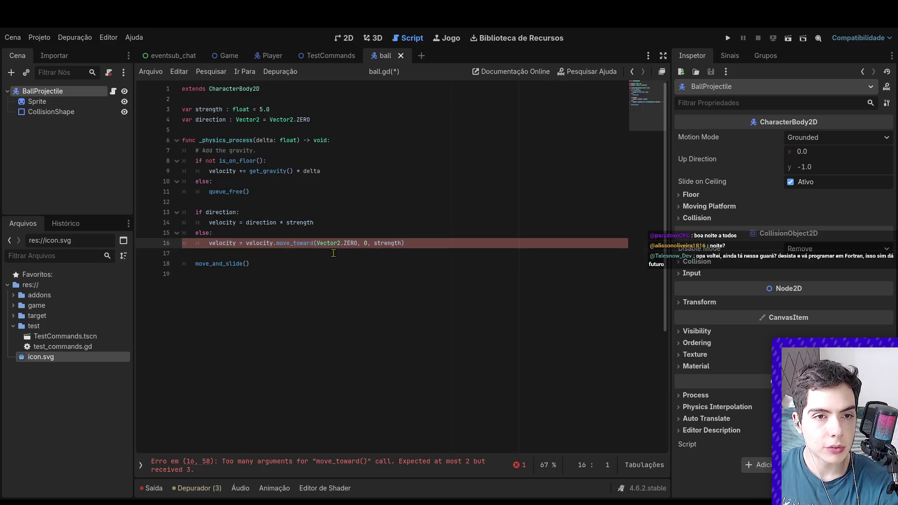
drag(369, 245, 408, 244)
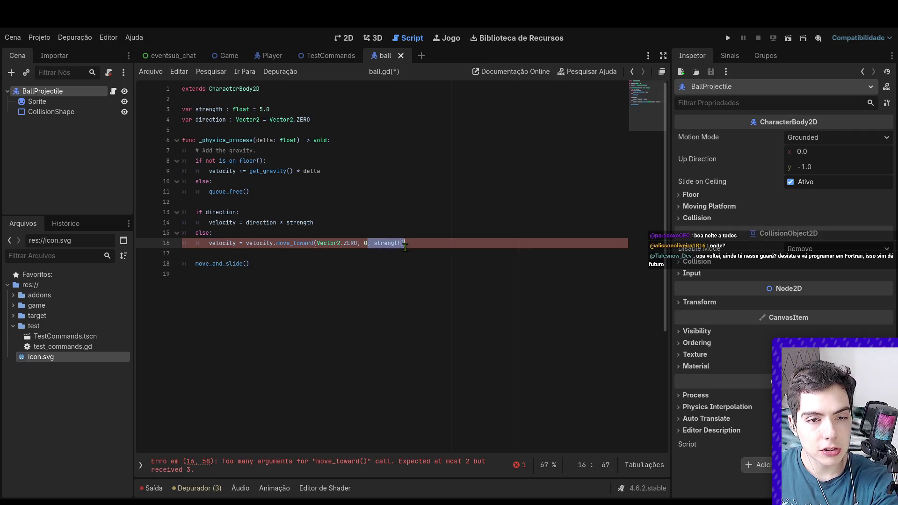
key(BackSpace)
click(407, 233)
key(ctrl+s)
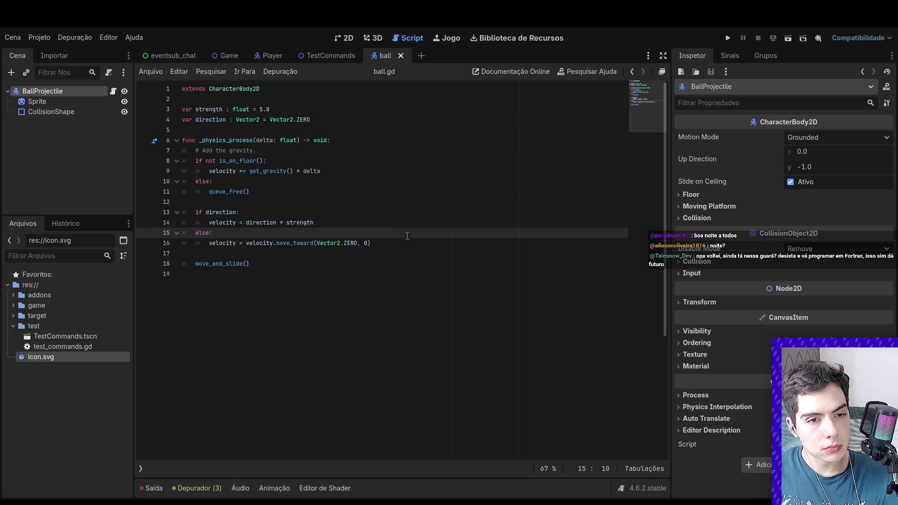
- Use direction.normalized() on line 14, delete the gravity comment, and save
click(276, 223)
text(.norm)
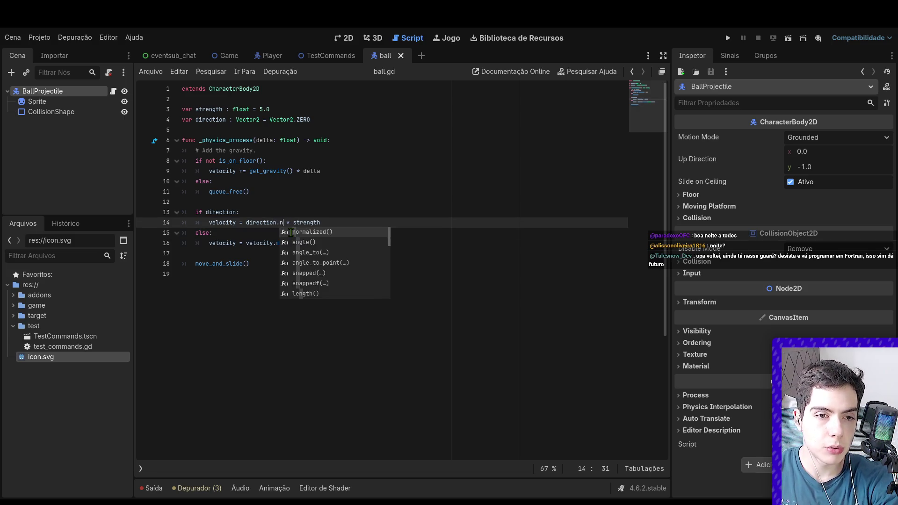
key(Return)
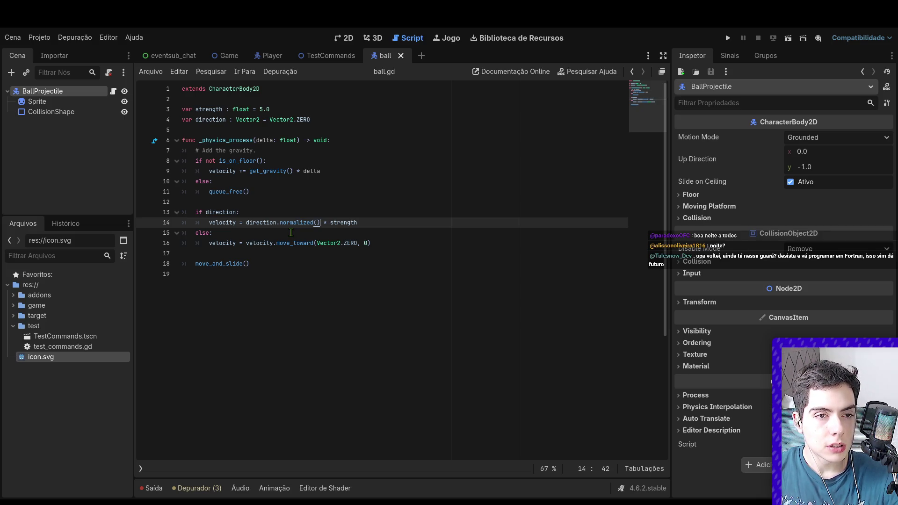
mouse_move(270, 157)
mouse_down()
mouse_move(197, 151)
mouse_move(174, 171)
mouse_up()
click(290, 160)
drag(279, 150, 183, 151)
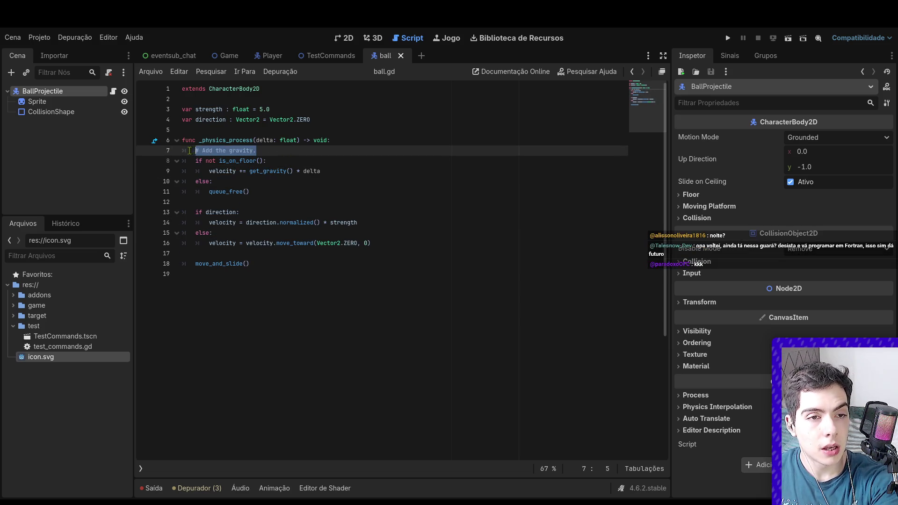
key(BackSpace)
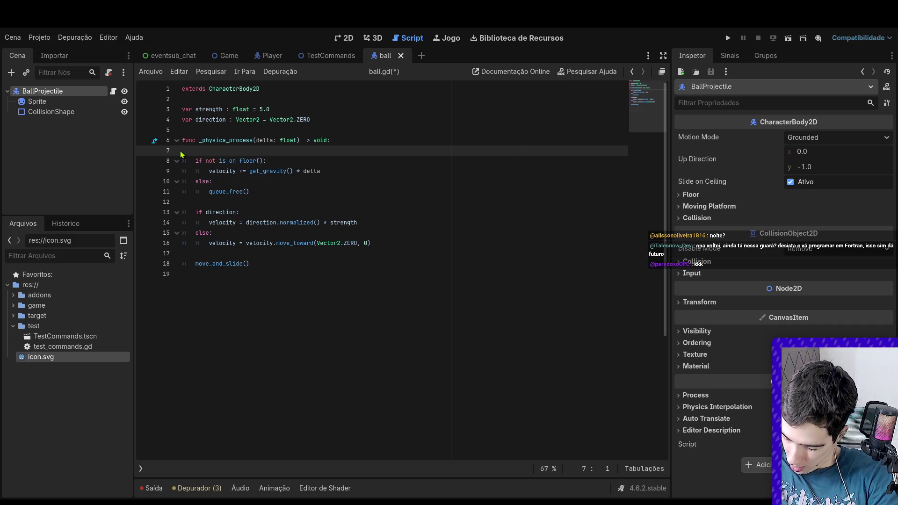
key(ctrl+s)
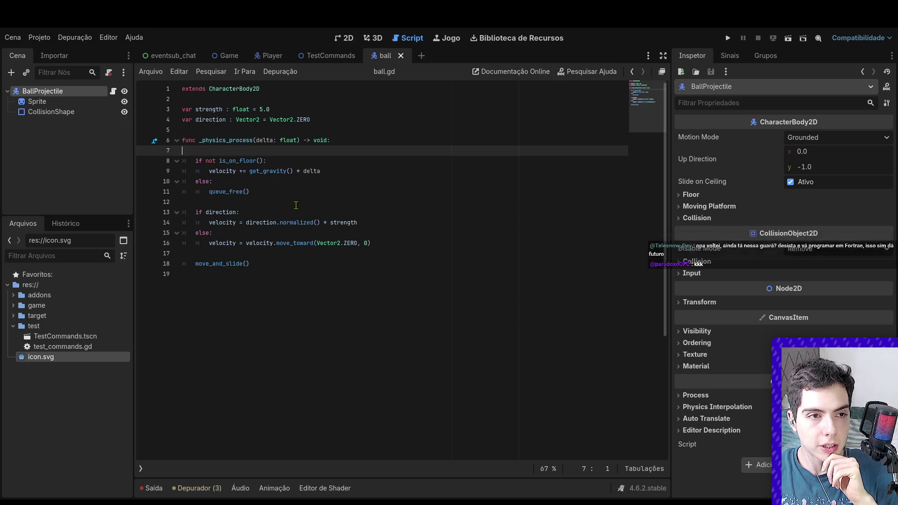
- Switch through the TestCommands and ball tabs, then open player.gd
click(327, 56)
click(386, 57)
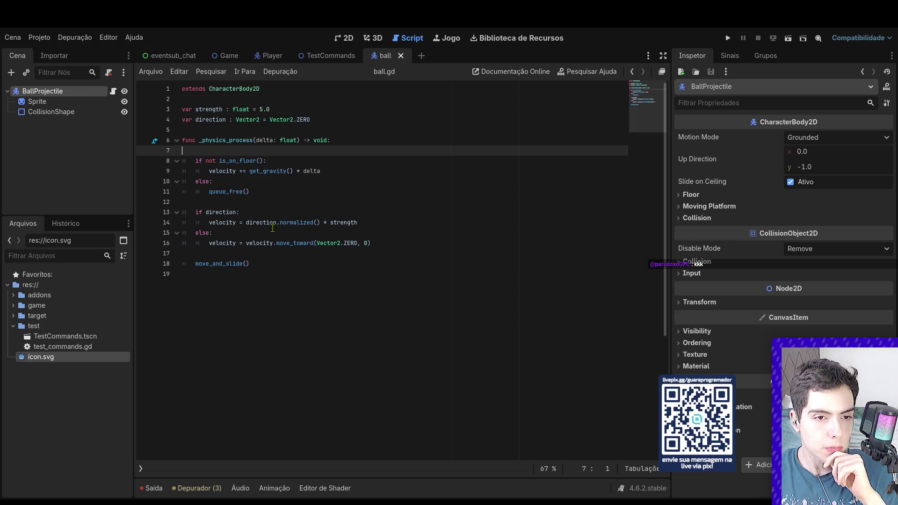
click(277, 58)
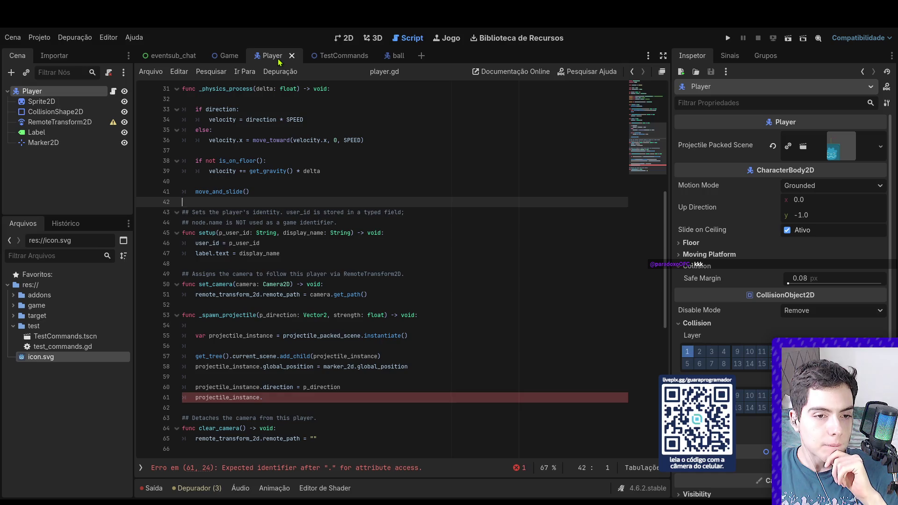
- Set projectile_instance.strength = strength on line 61 and save player.gd
click(272, 332)
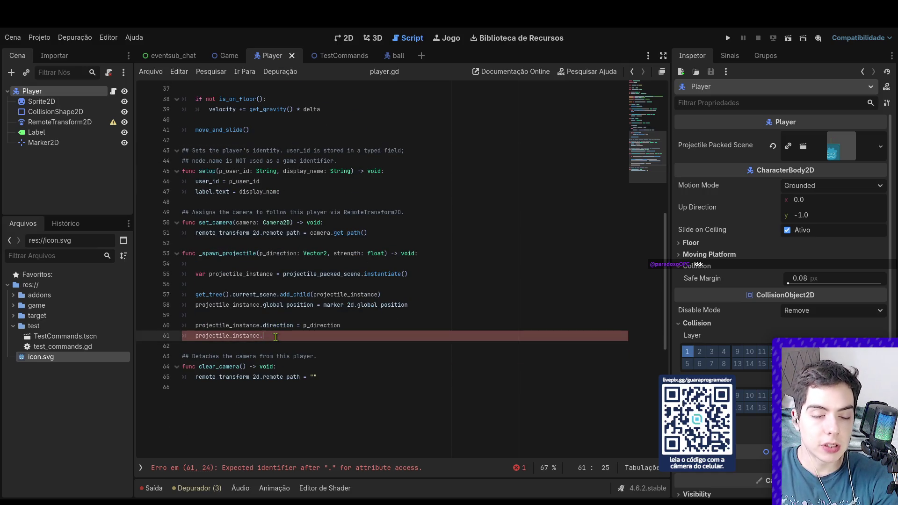
text(strength = )
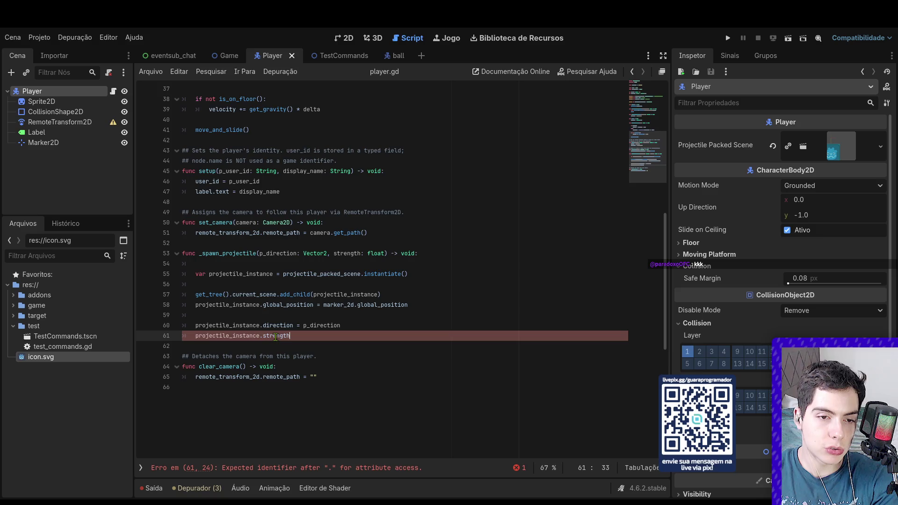
text(strength)
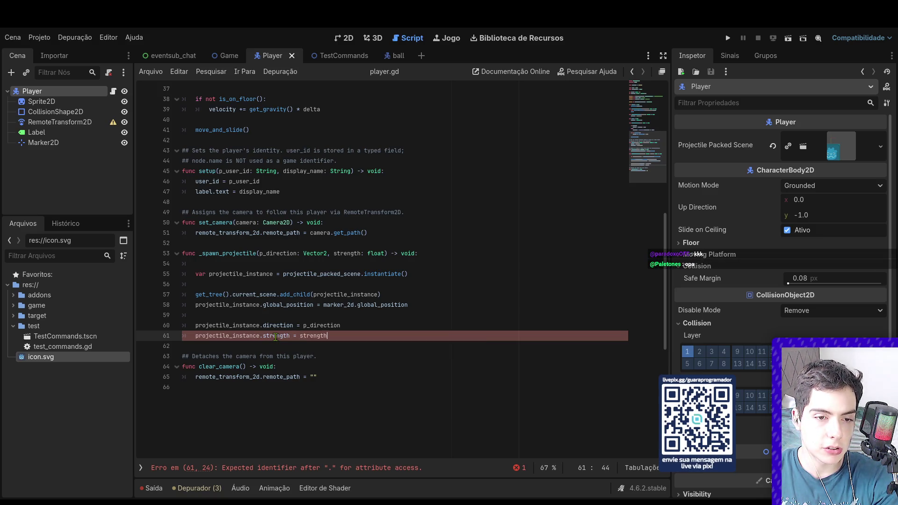
key(ctrl+s)
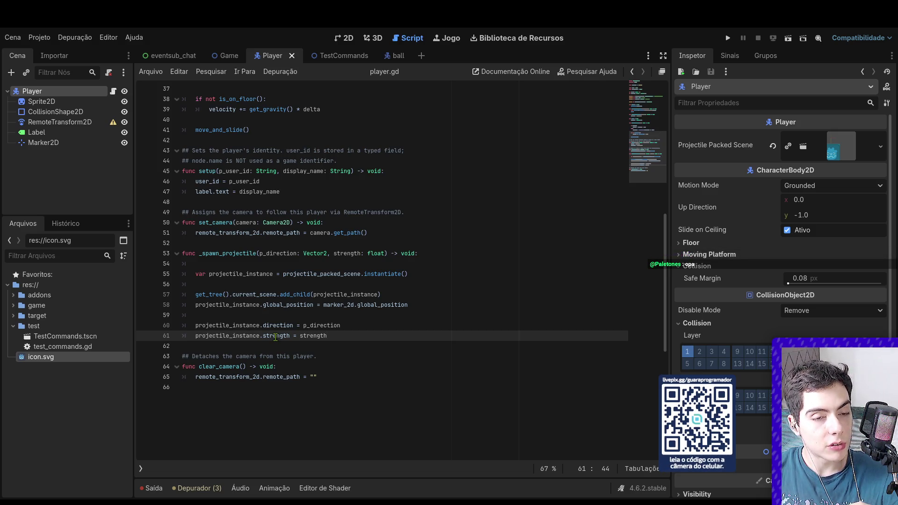
- Rename _spawn_projectile to spawn_projectile by removing the underscore
double_click(202, 258)
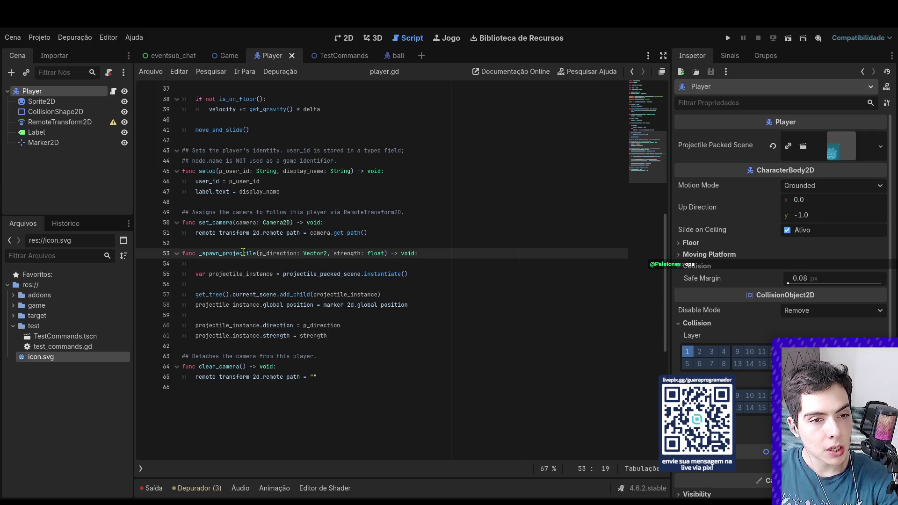
click(203, 258)
key(BackSpace)
double_click(206, 254)
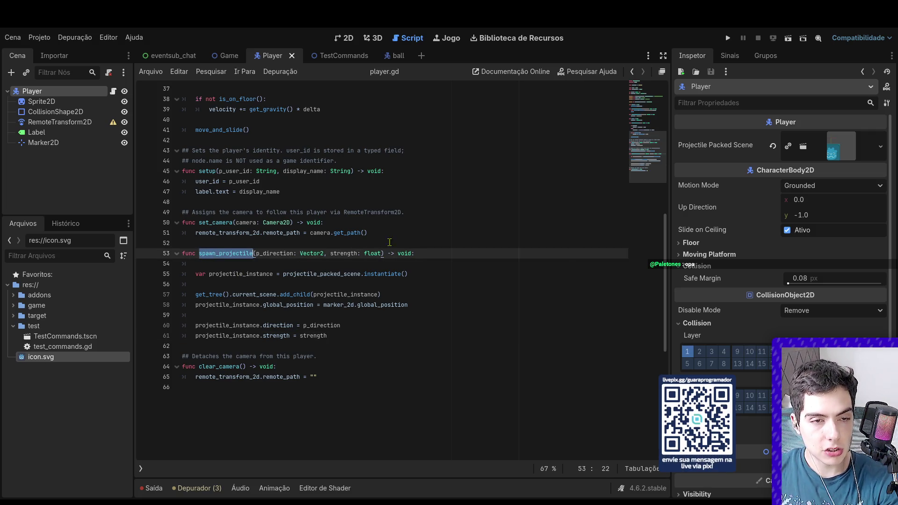
click(14, 305)
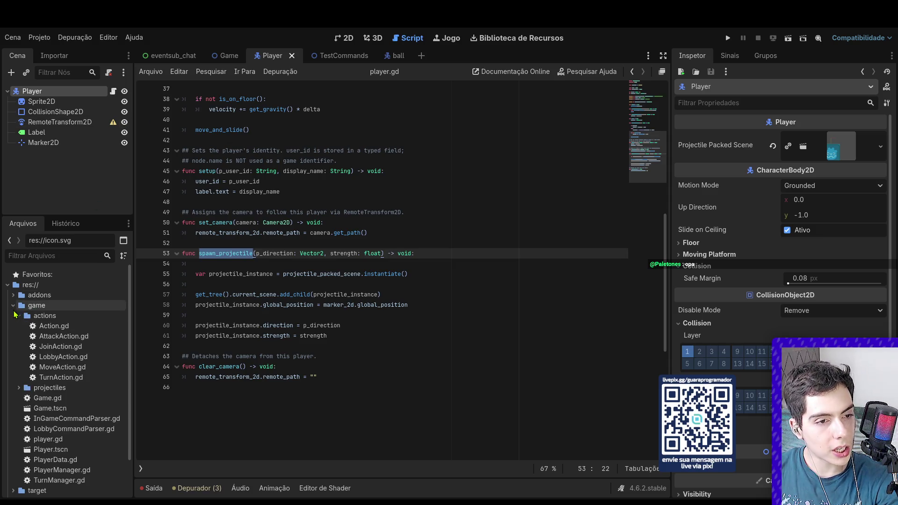
- In AttackAction.gd, replace the line 29 comment with current_player.player_node.spawn_projectile
double_click(63, 336)
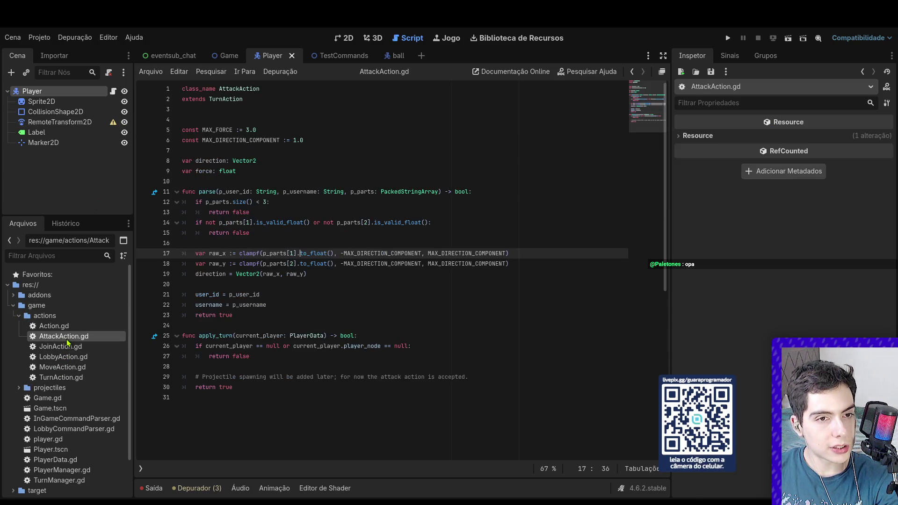
drag(486, 378, 195, 380)
text(current_player.cu)
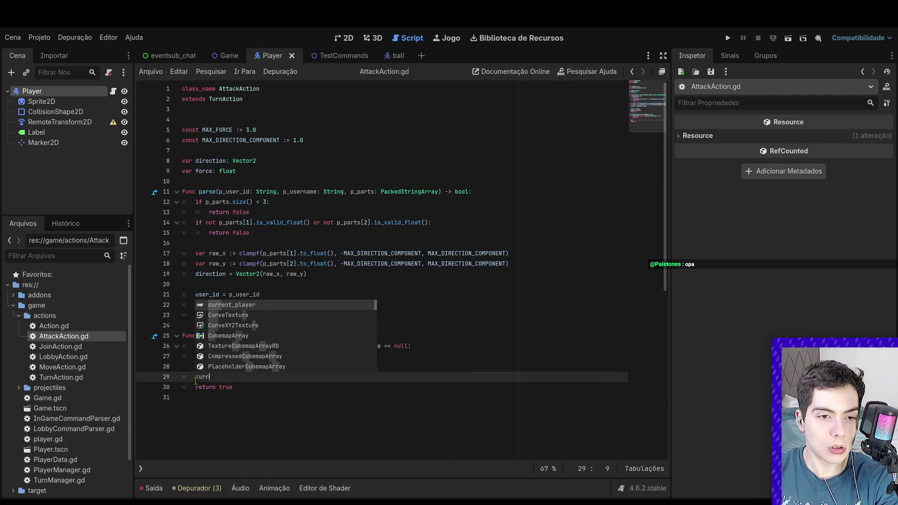
key(BackSpace)
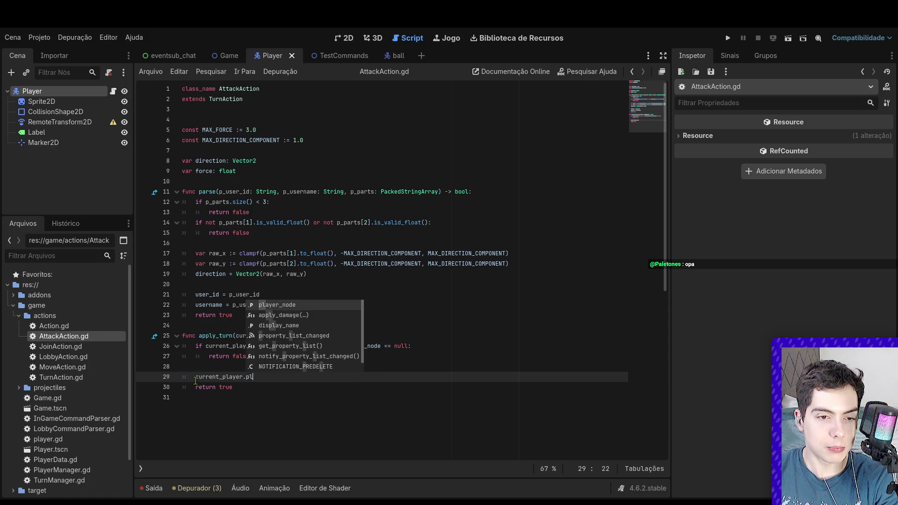
key(Return)
text(spawn_projectile()
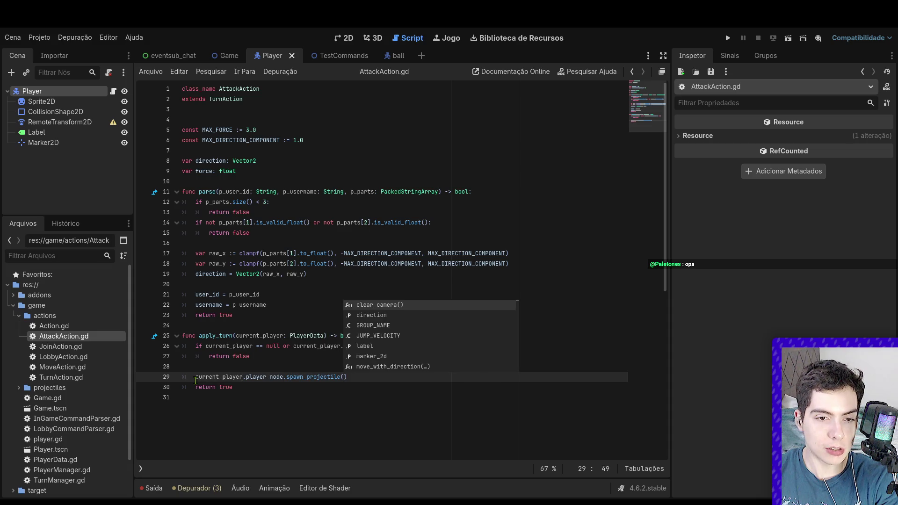
key(Return)
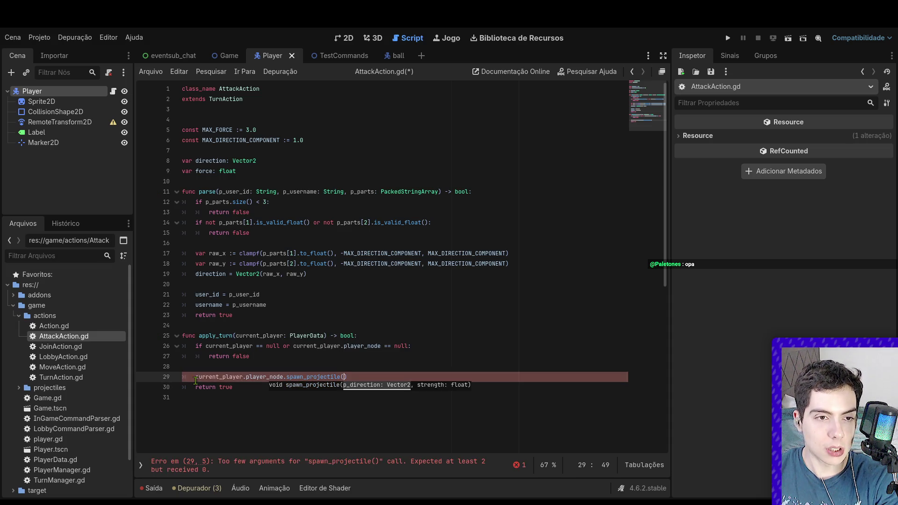
- Pass direction and force as the spawn_projectile arguments and save AttackAction.gd
text(di)
key(Return)
text(,)
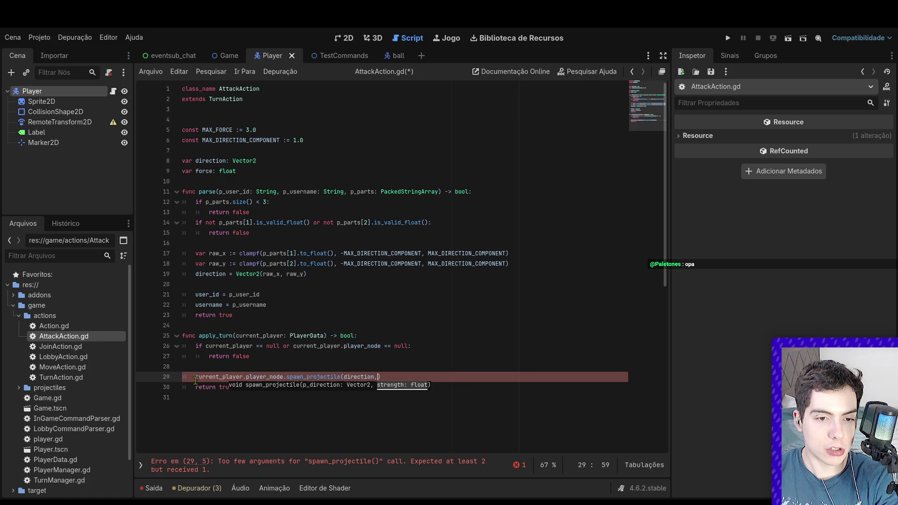
text( for)
key(Return)
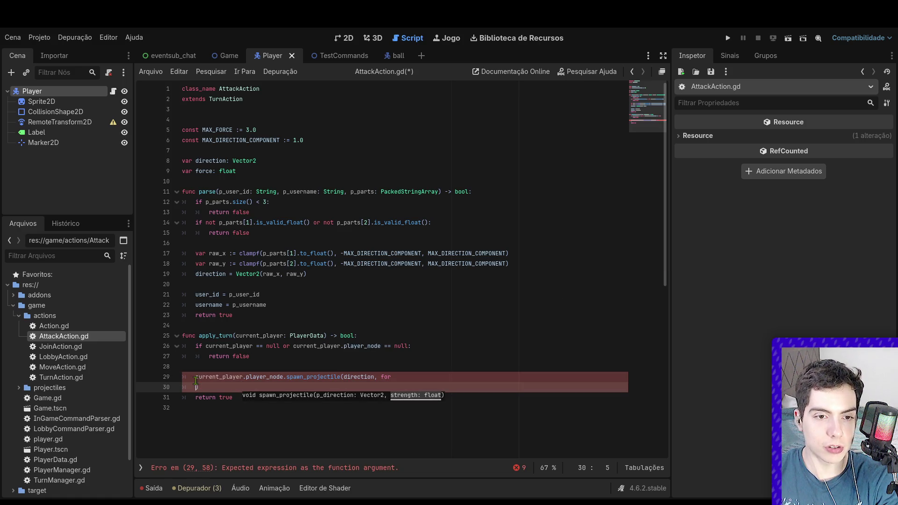
key(BackSpace)
text(c)
key(Return)
key(ctrl+s)
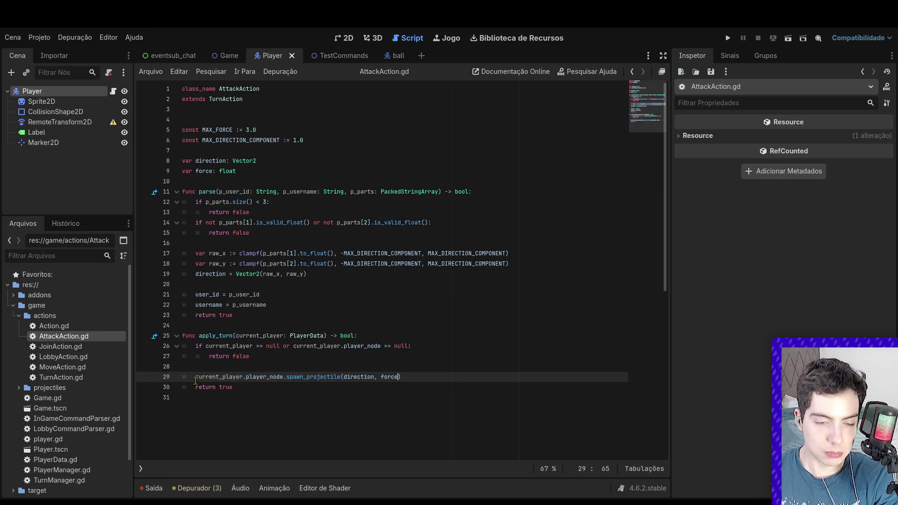
click(317, 345)
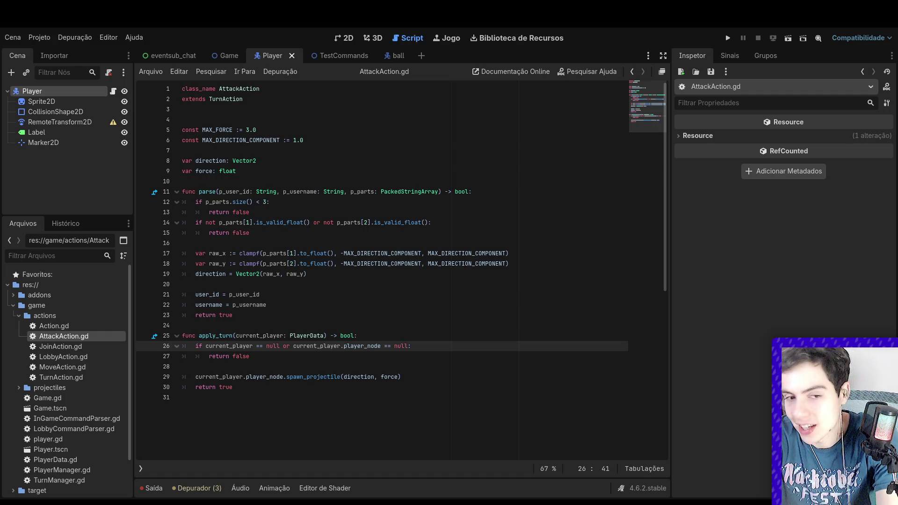
click(431, 243)
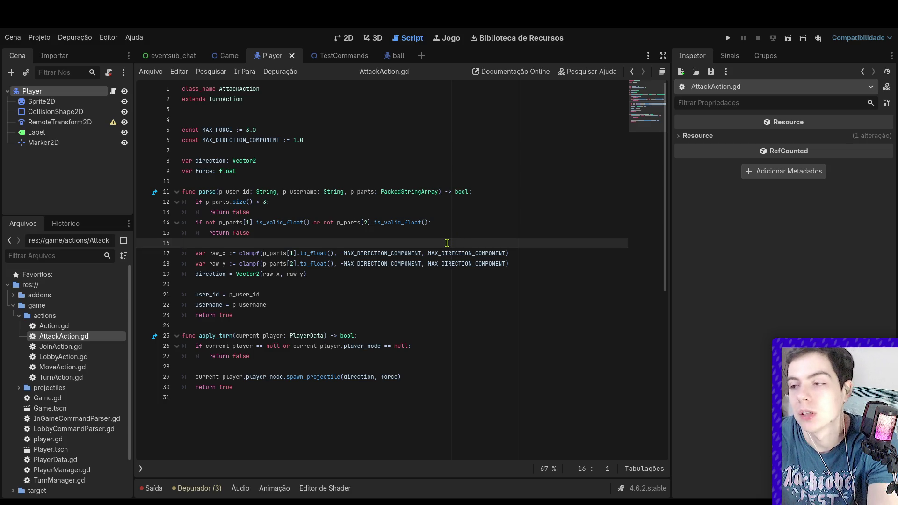
- Review parse and apply_turn in AttackAction.gd, then open Game.gd
click(435, 315)
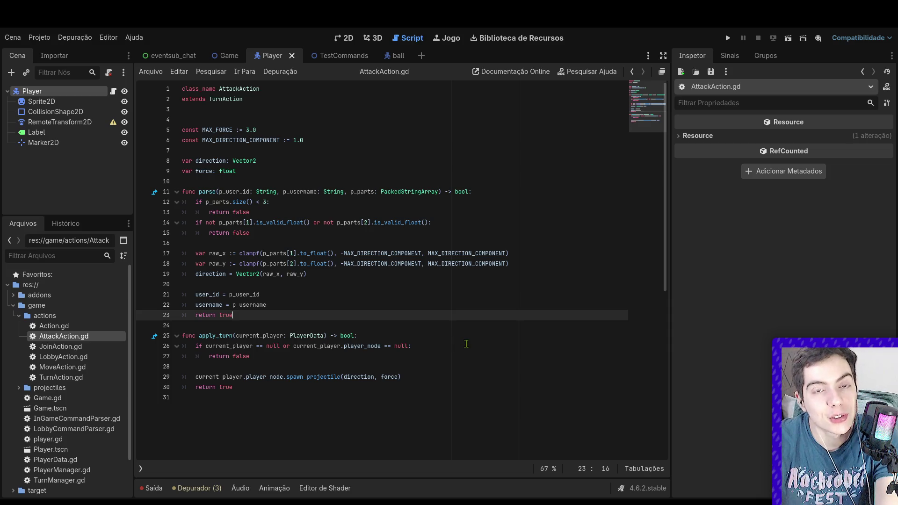
click(484, 335)
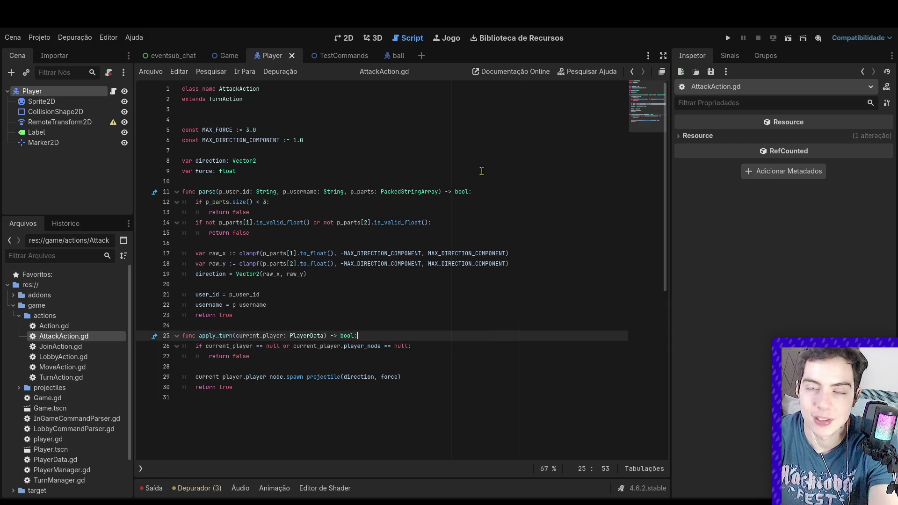
click(229, 55)
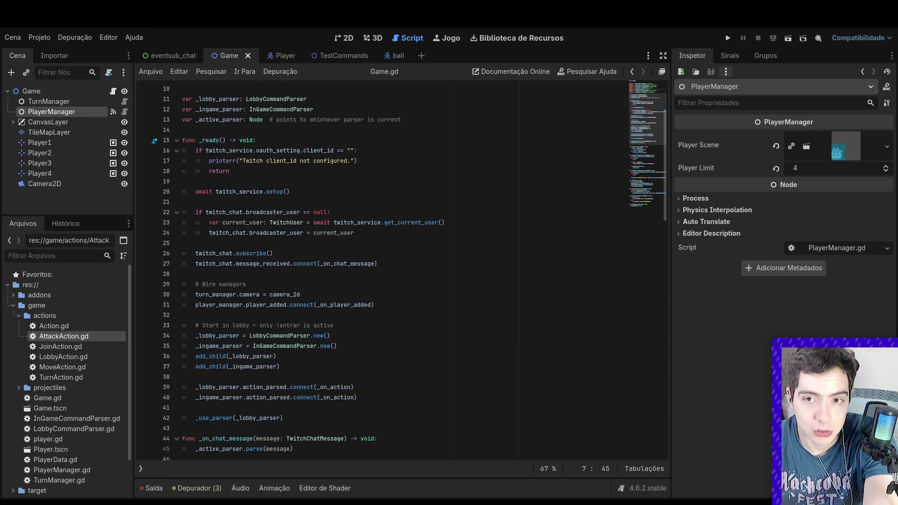
- Test-run the scene, then set PlayerManager's Player Limit to 2 and relaunch
click(793, 41)
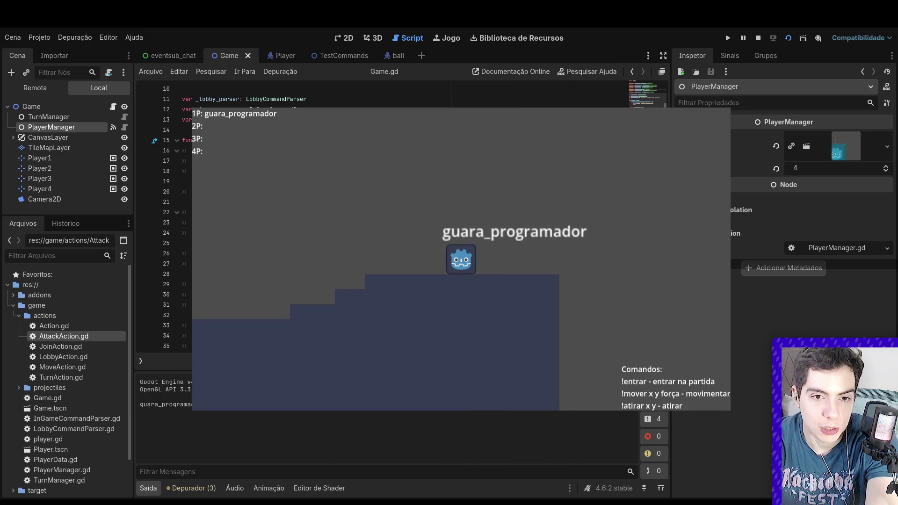
click(757, 37)
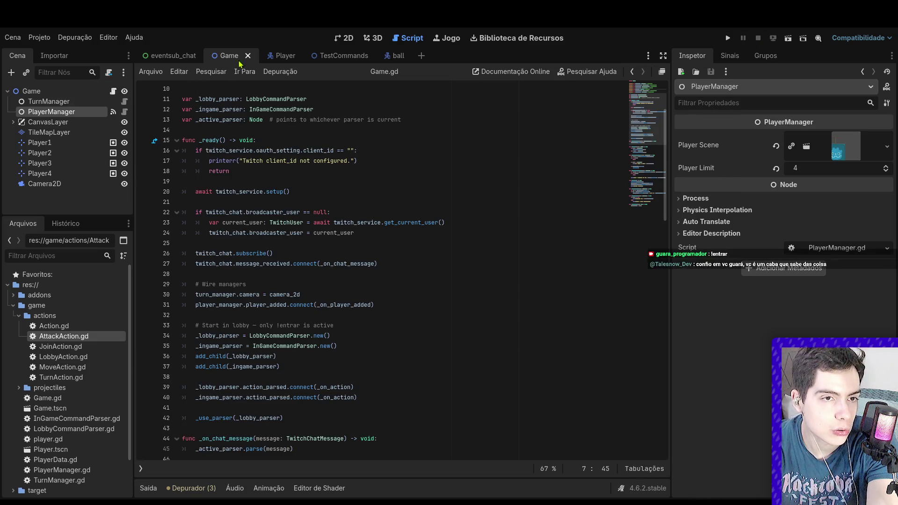
click(349, 38)
click(819, 172)
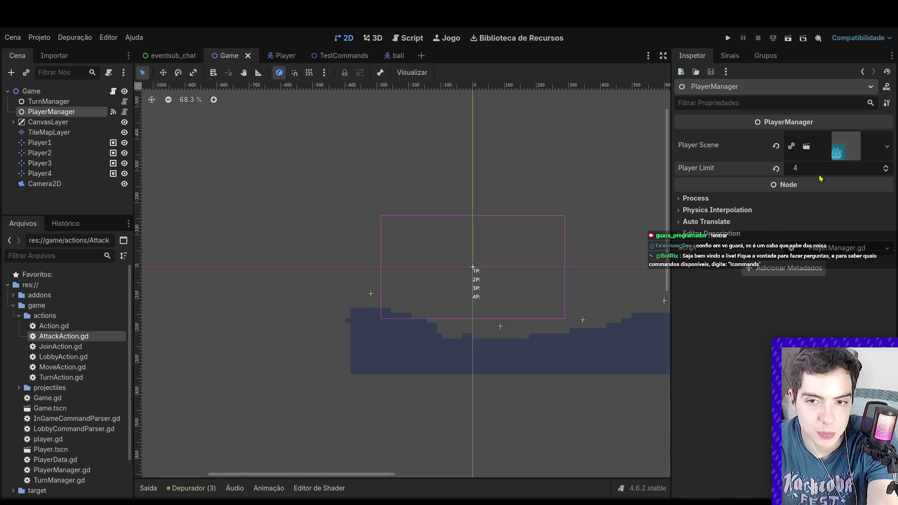
text(2)
key(F5)
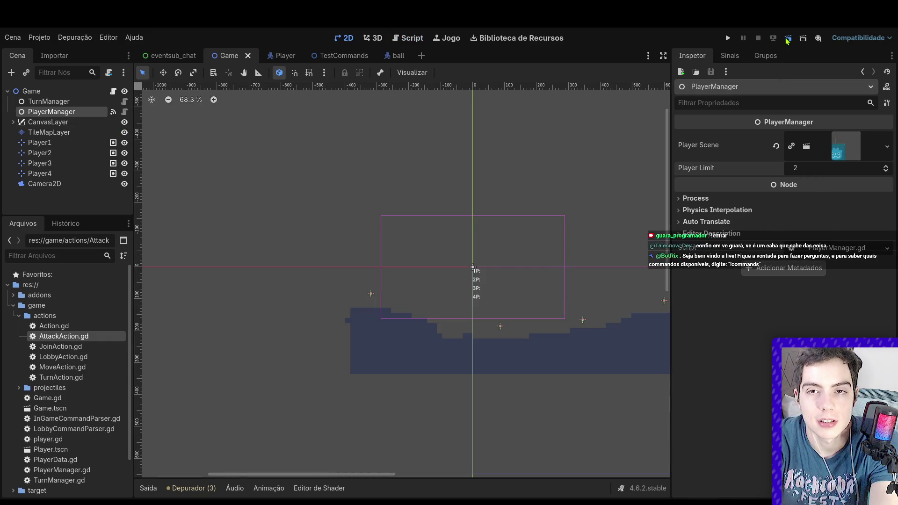
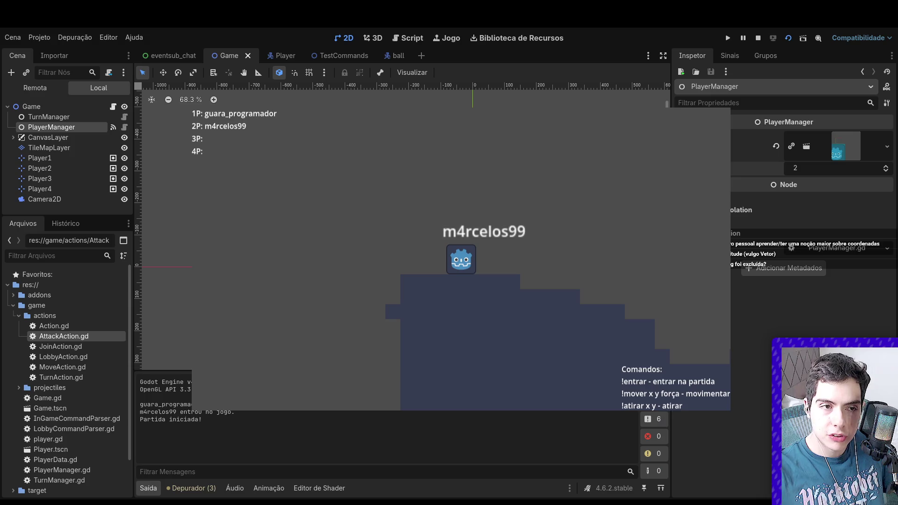
- Browse the Game.gd, TurnManager.gd and PlayerManager.gd scripts, settling on TurnManager.gd
click(112, 106)
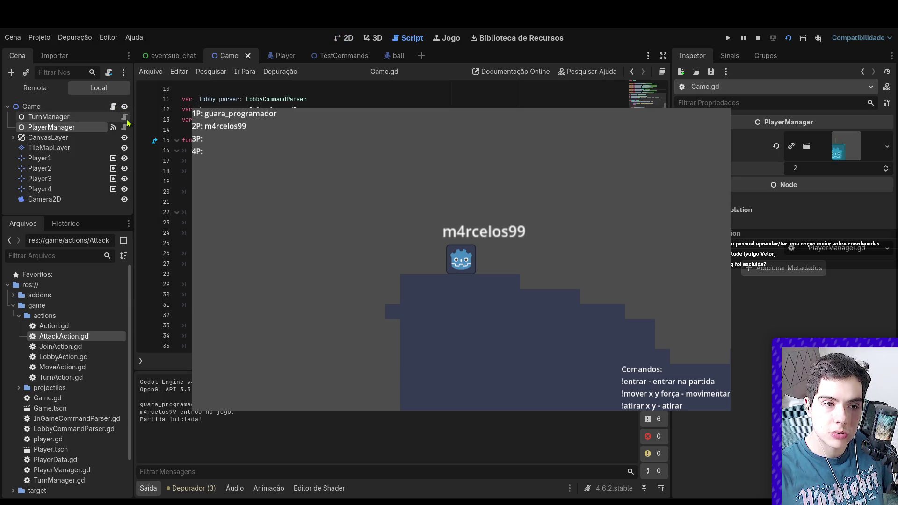
click(125, 117)
click(125, 128)
click(125, 117)
click(124, 127)
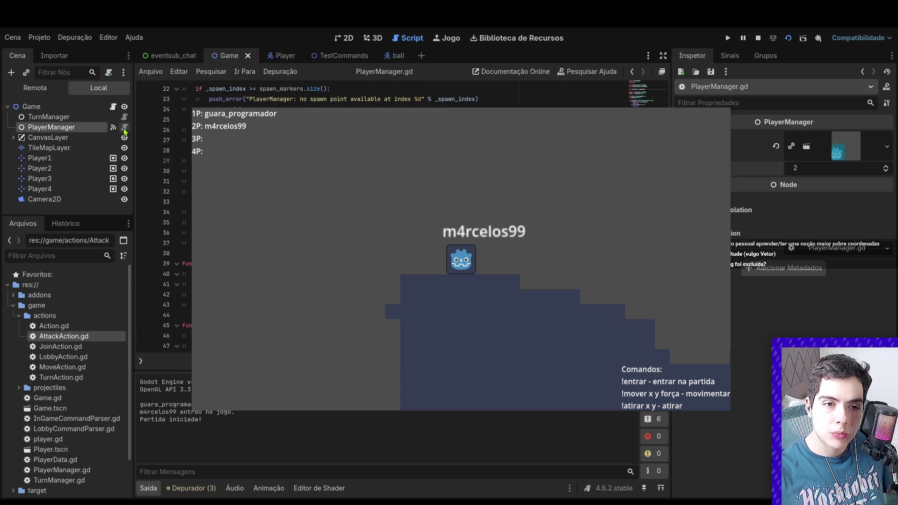
click(125, 118)
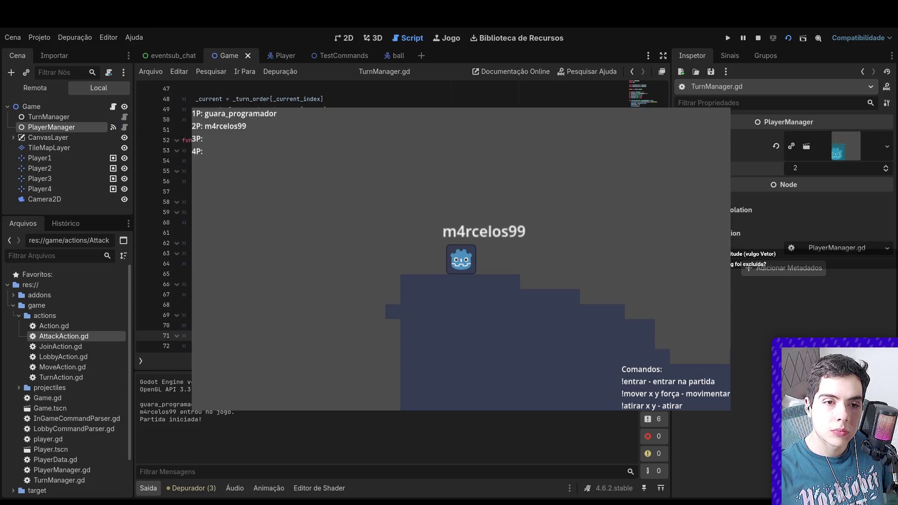
scroll(164, 215, up, 3)
scroll(164, 215, down, 2)
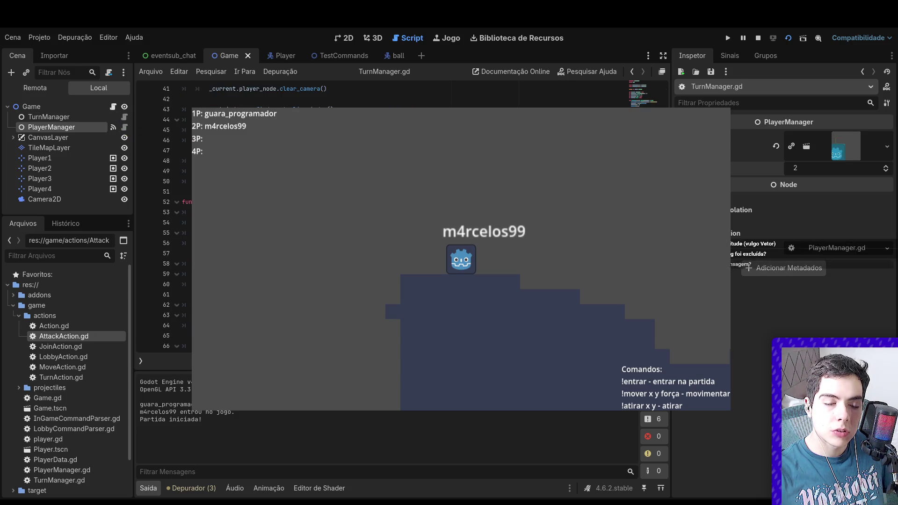
scroll(164, 215, down, 1)
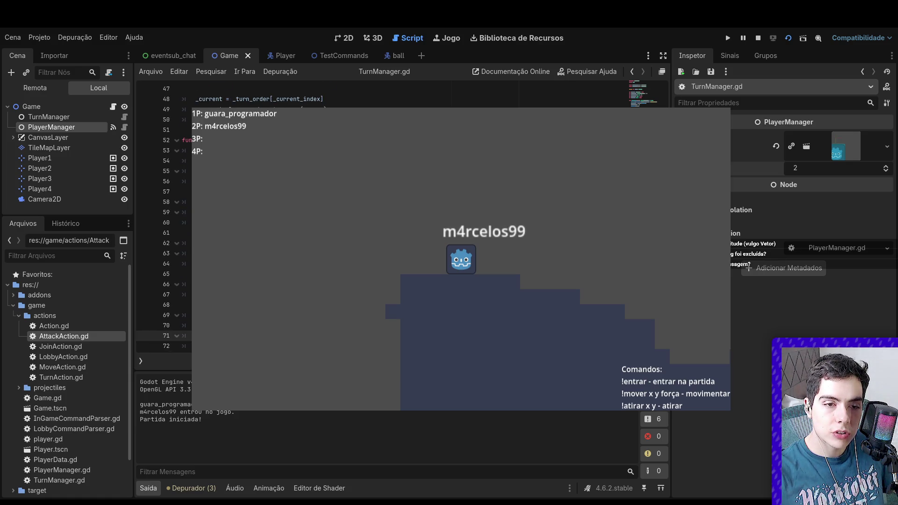
- Check TurnAction.gd from line 66, then set a breakpoint on TurnManager line 53
click(168, 284)
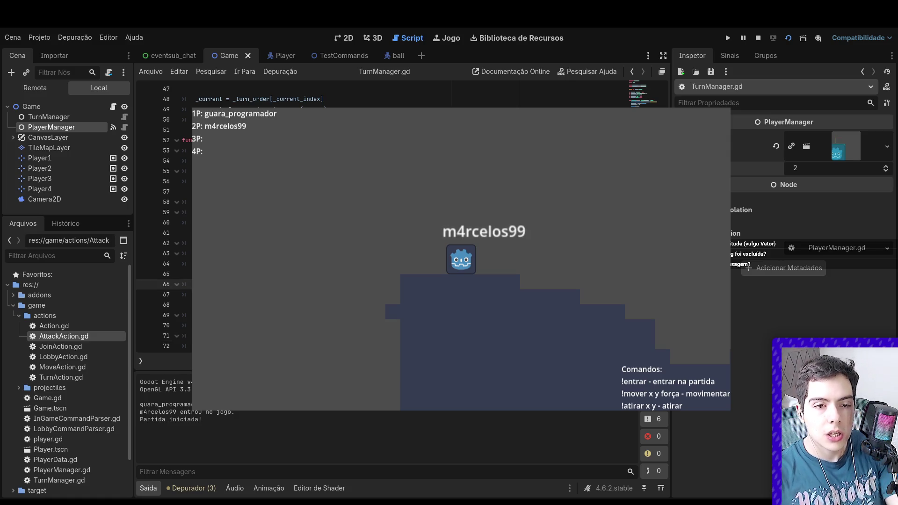
ctrl+click(206, 283)
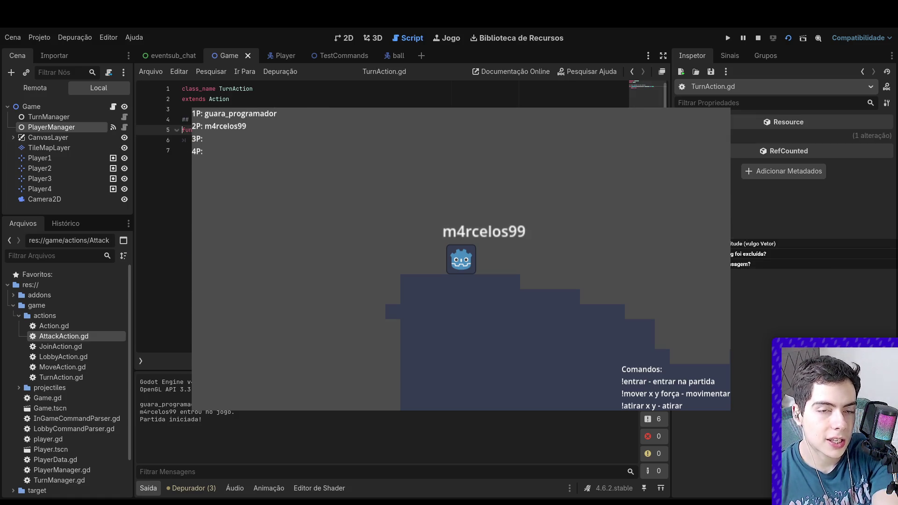
key(alt+Left)
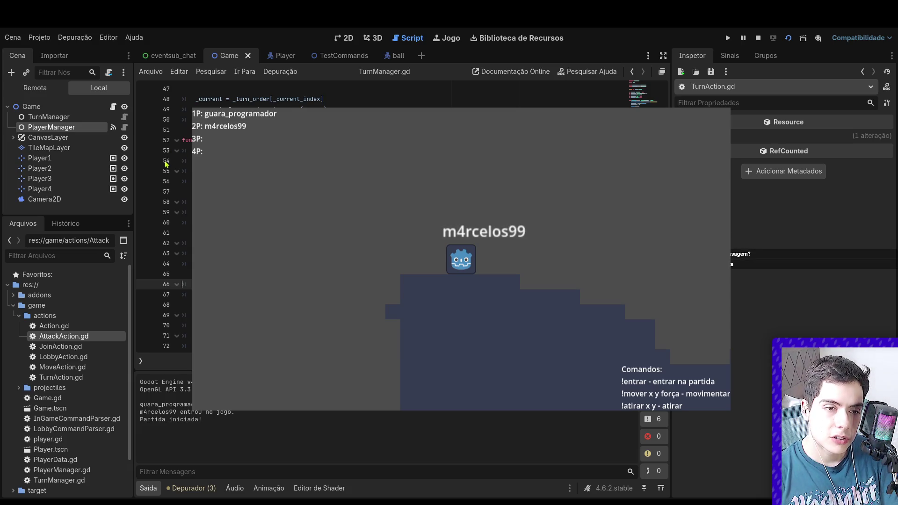
click(144, 150)
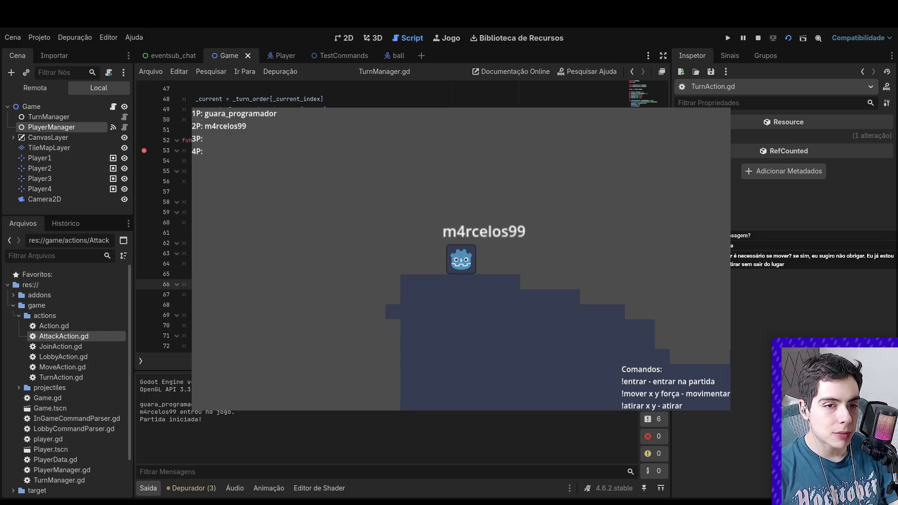
key(shift+Up)
key(shift+Up)
key(shift+Up)
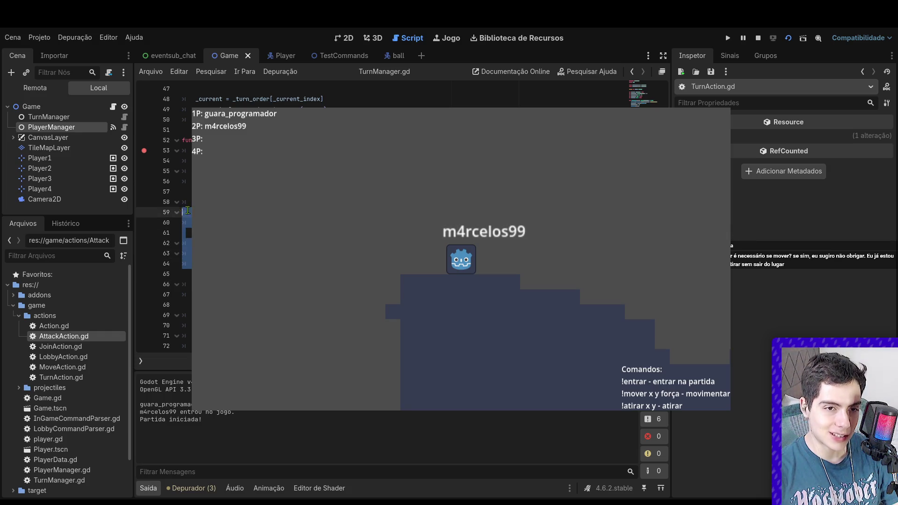
- Highlight TurnManager lines 66–67 and the moved/shot flag lines to explain them
click(187, 325)
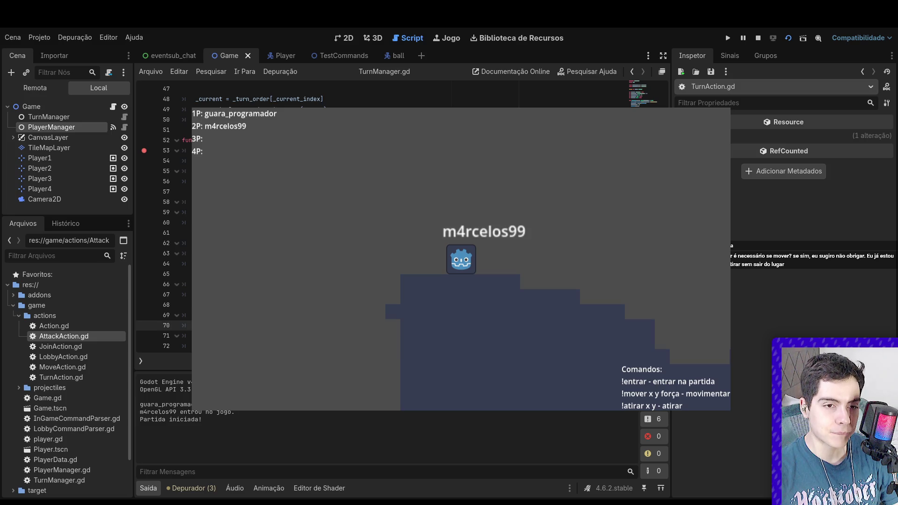
scroll(164, 218, down, 2)
drag(187, 222, 190, 233)
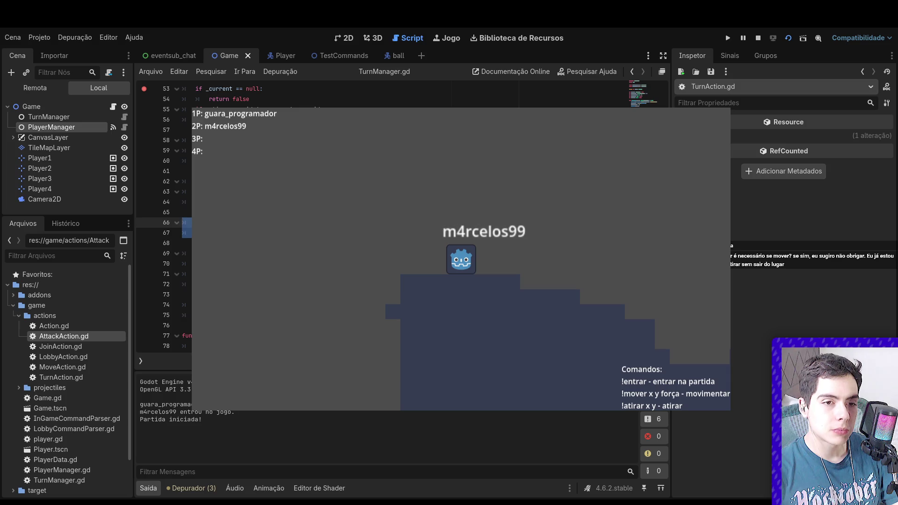
drag(187, 289, 170, 253)
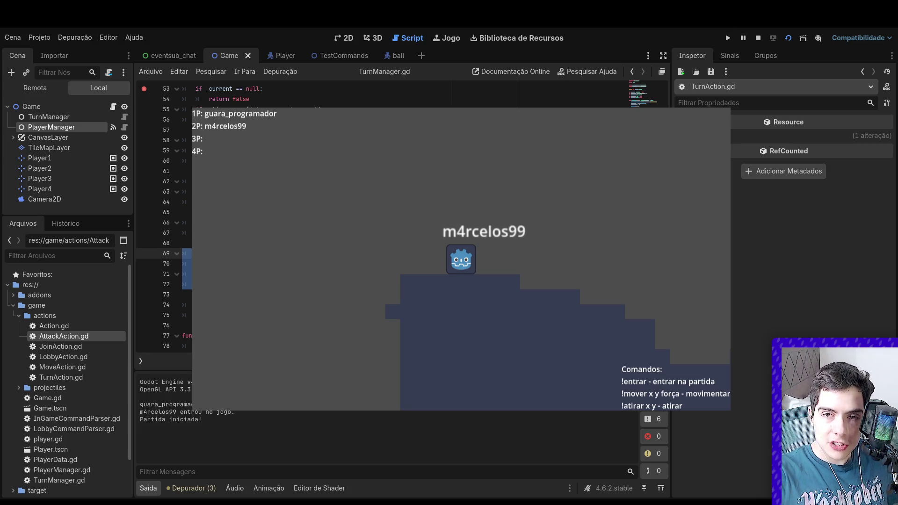
- Stop the running game from the toolbar
click(758, 37)
click(373, 248)
scroll(373, 247, up, 3)
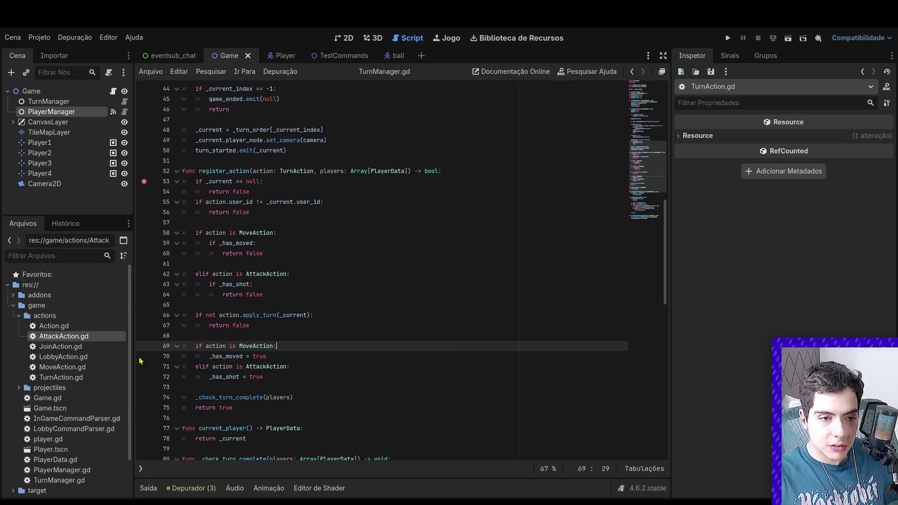
- Open SkipAction.gd, rename its class_name from AttackAction to SkipAction, and save
double_click(85, 342)
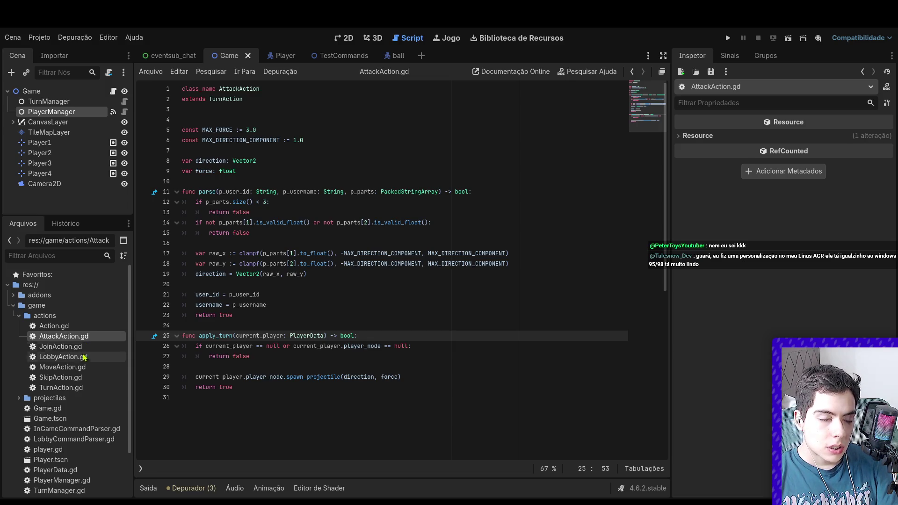
double_click(61, 378)
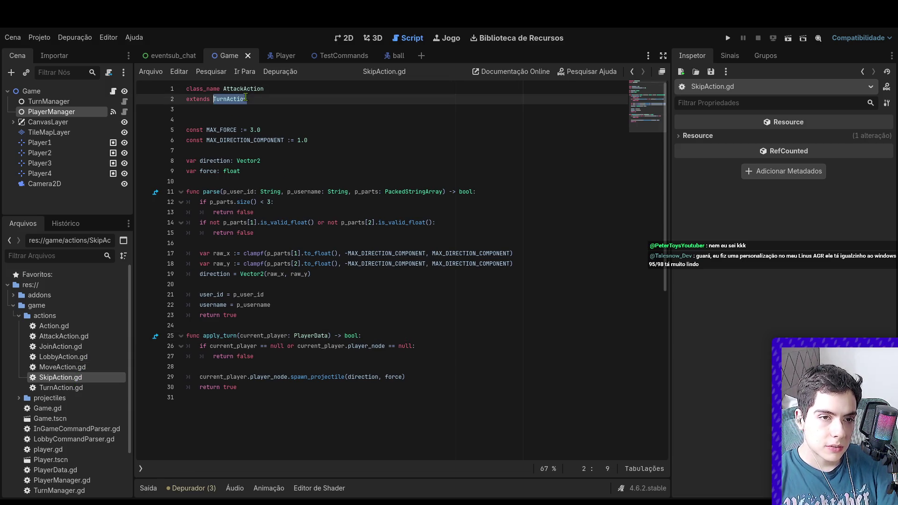
double_click(258, 88)
text(SkipAction)
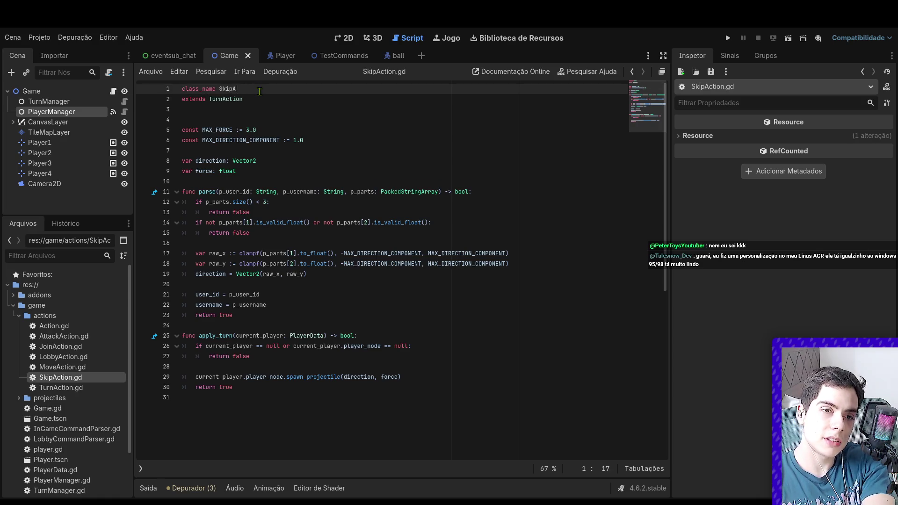
key(ctrl+s)
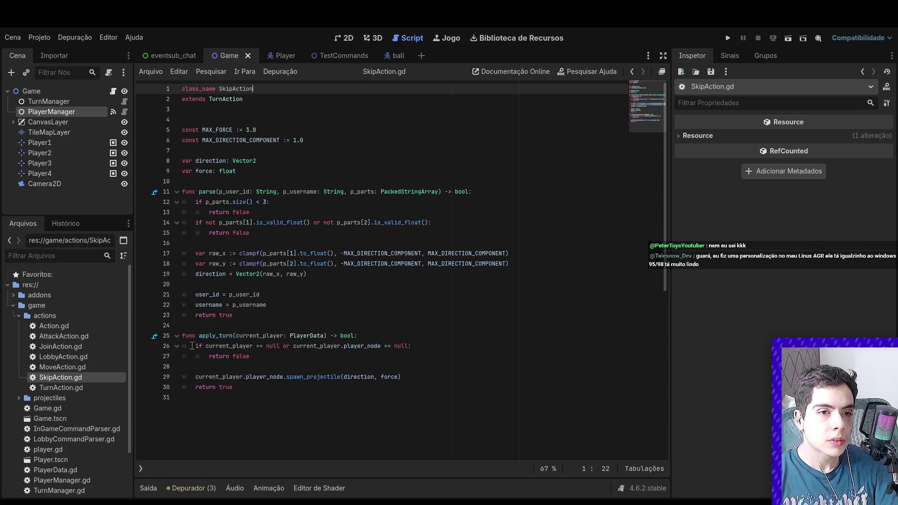
- Delete the constants, variables, parse body and projectile spawning code, leaving return true
drag(257, 171, 184, 109)
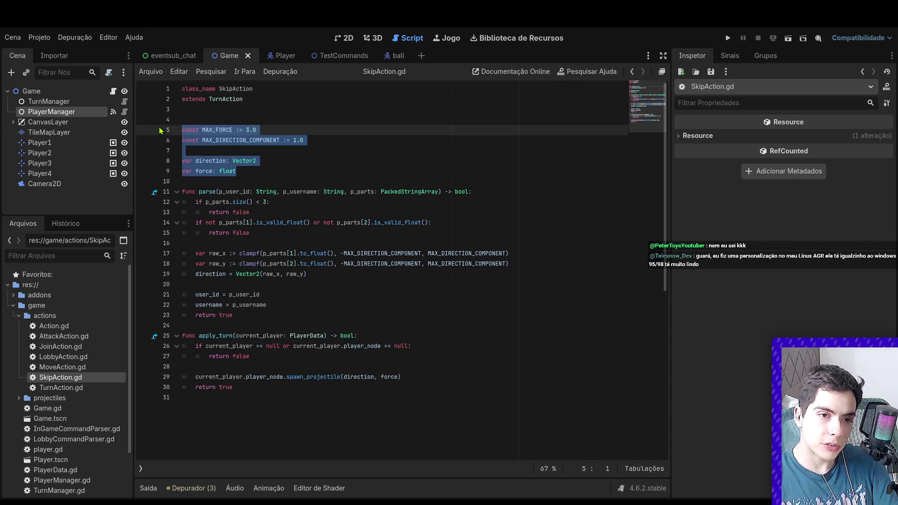
key(BackSpace)
key(BackSpace)
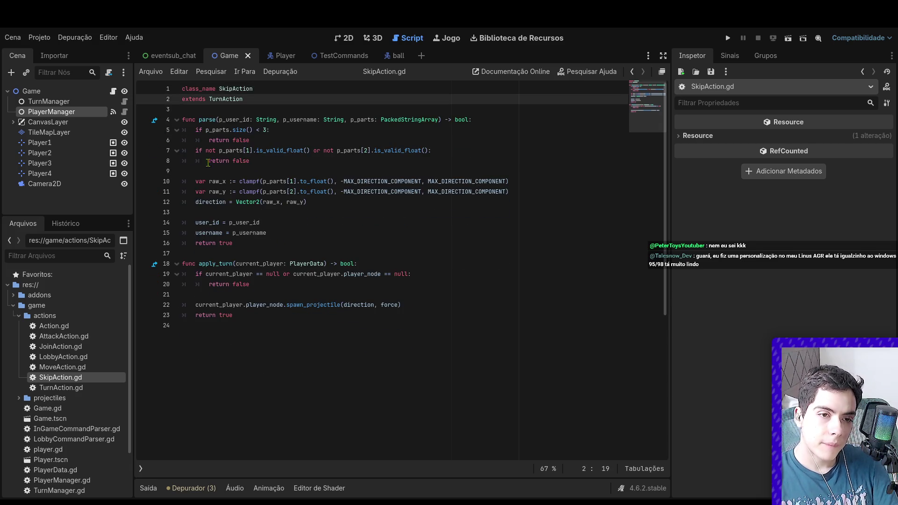
mouse_move(267, 232)
mouse_down()
mouse_move(251, 192)
mouse_move(158, 129)
mouse_up()
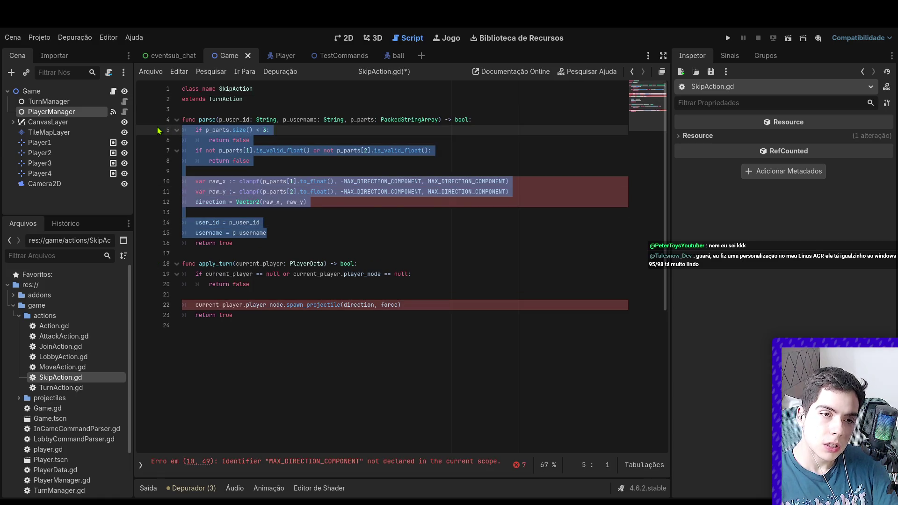
key(BackSpace)
key(BackSpace)
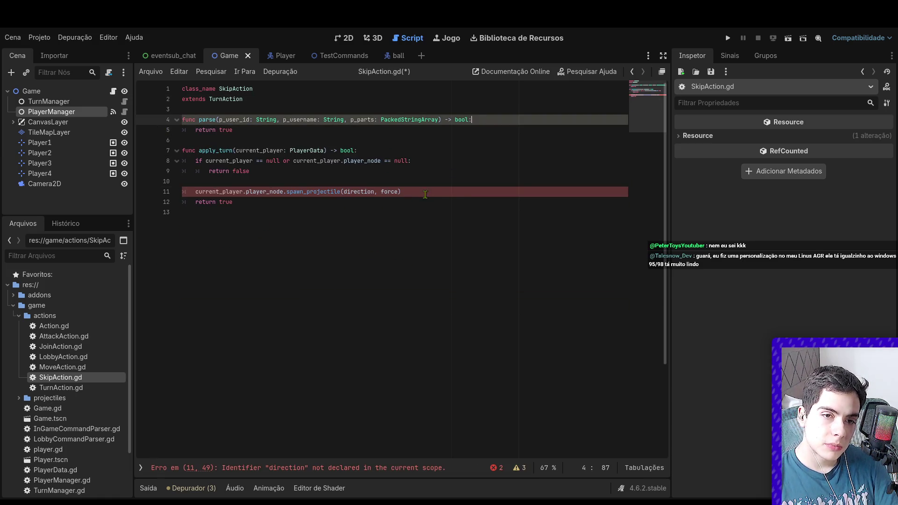
drag(438, 192, 144, 164)
key(BackSpace)
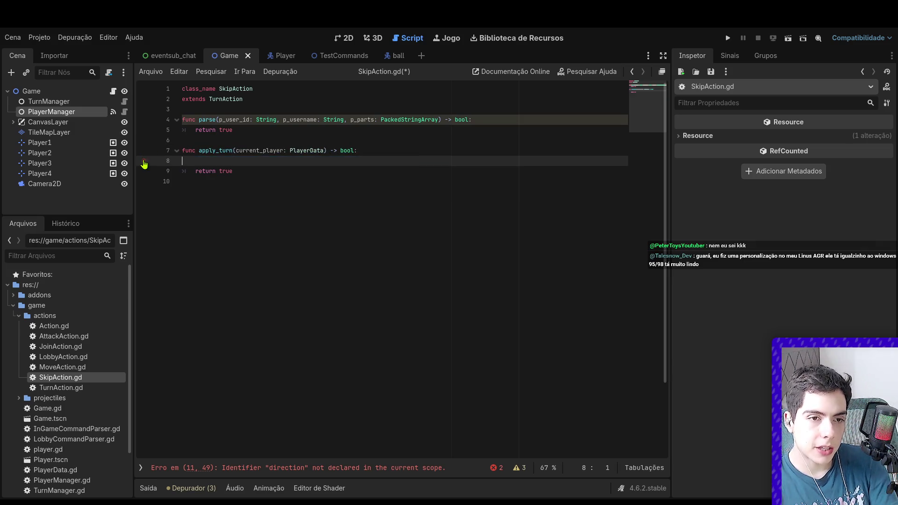
key(BackSpace)
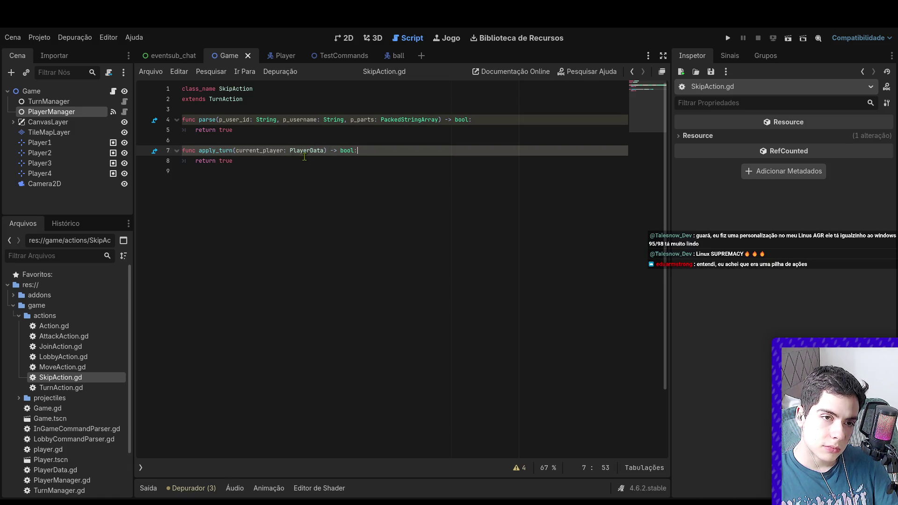
- Open InGameCommandParser.gd from the TestCommands scene
click(348, 56)
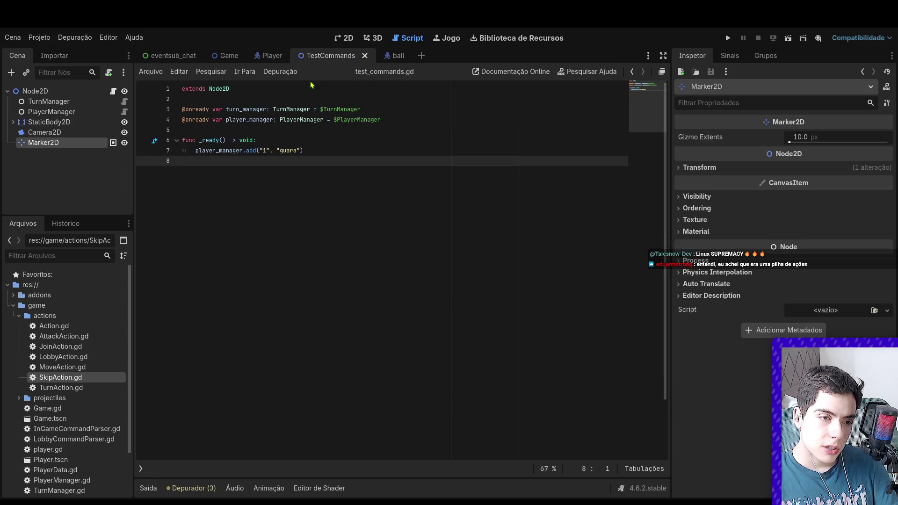
double_click(78, 440)
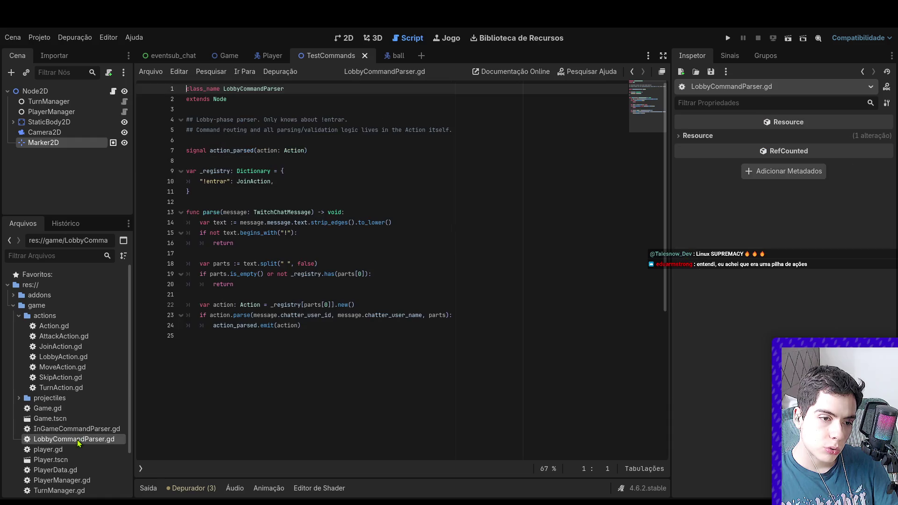
double_click(78, 429)
- Add a "!skip" : SkipAction entry after !atacar in _registry and save
click(290, 191)
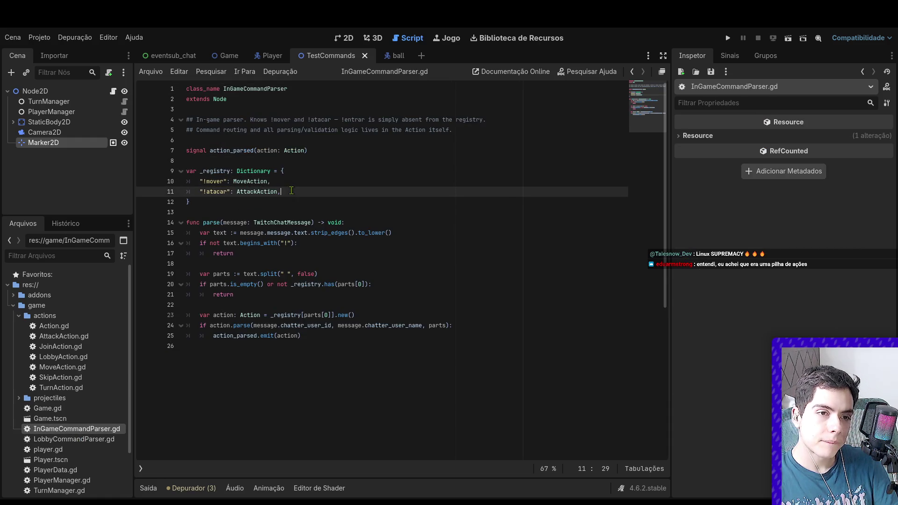
key(Return)
text("!)
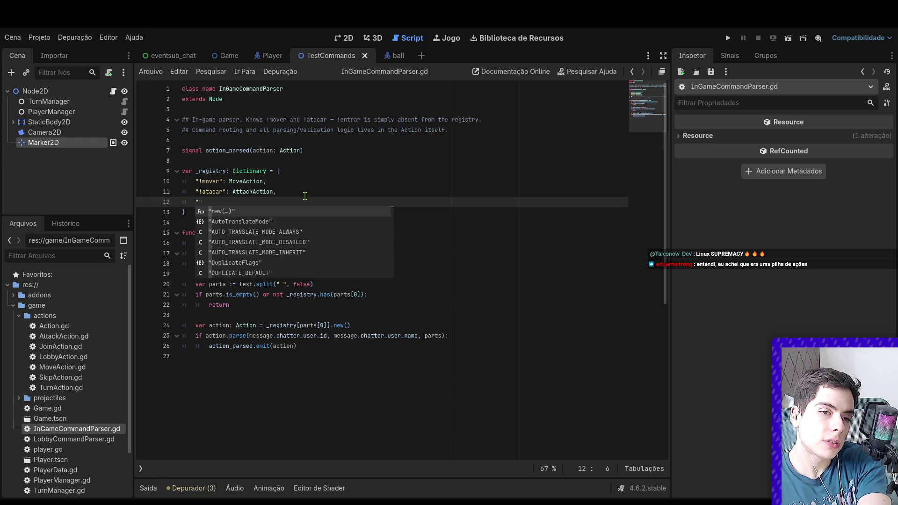
text(skip")
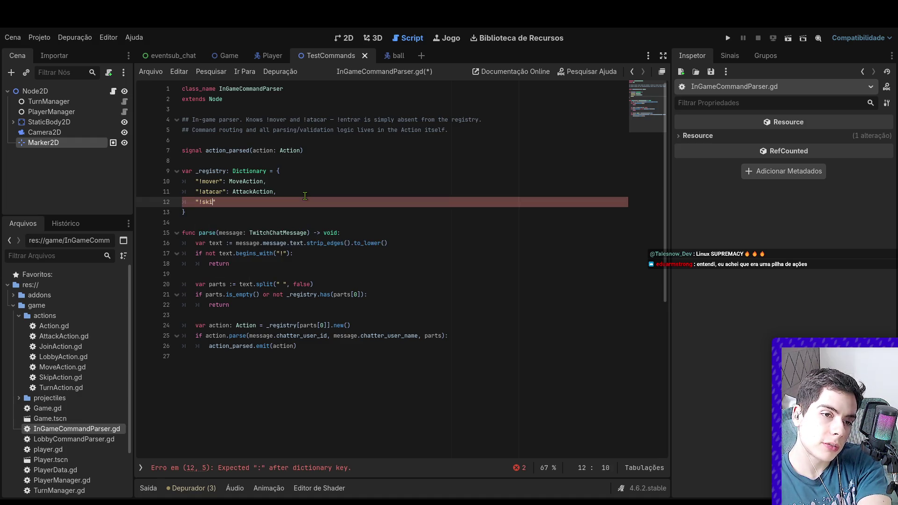
text( : Ski)
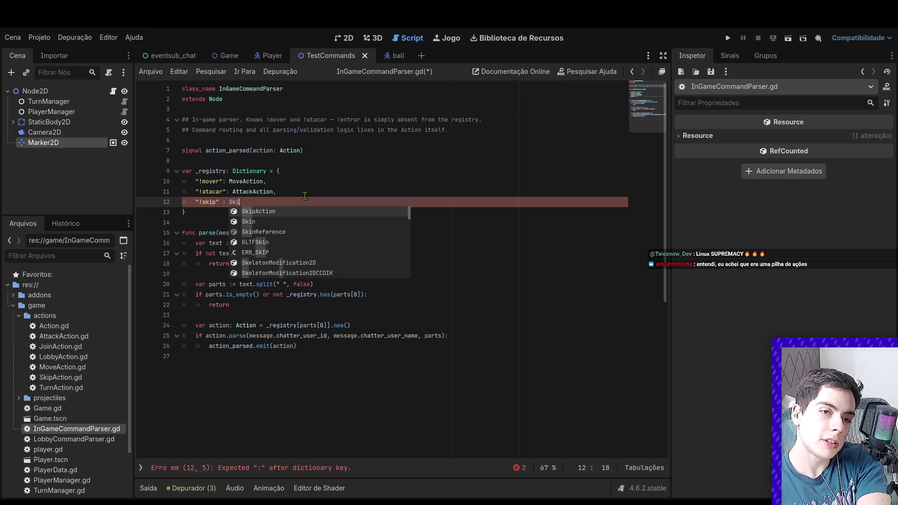
key(Return)
key(ctrl+s)
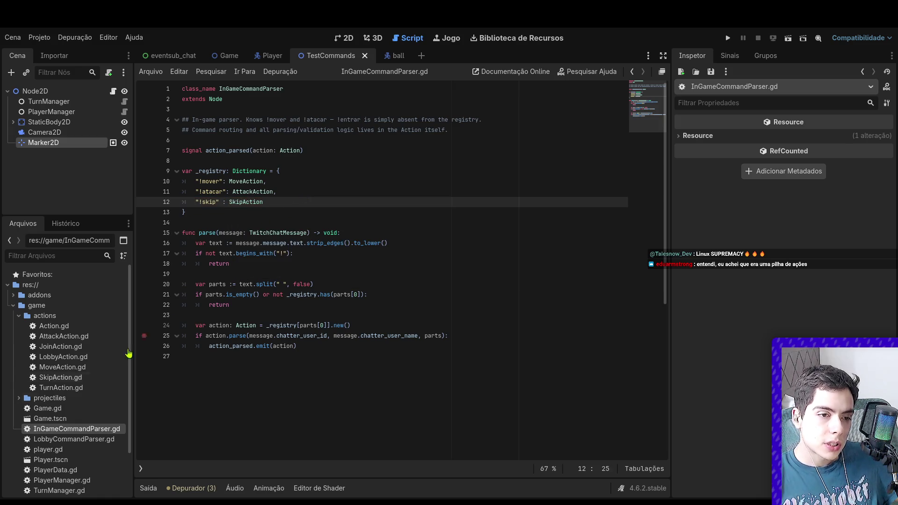
click(125, 102)
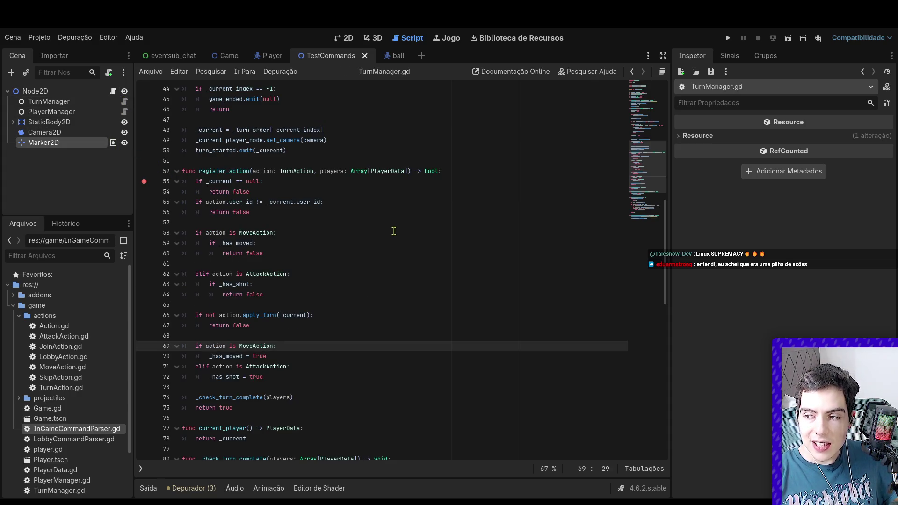
- Insert an 'if action is SkipAction:' branch at the start of register_action
scroll(296, 243, down, 3)
scroll(234, 215, up, 3)
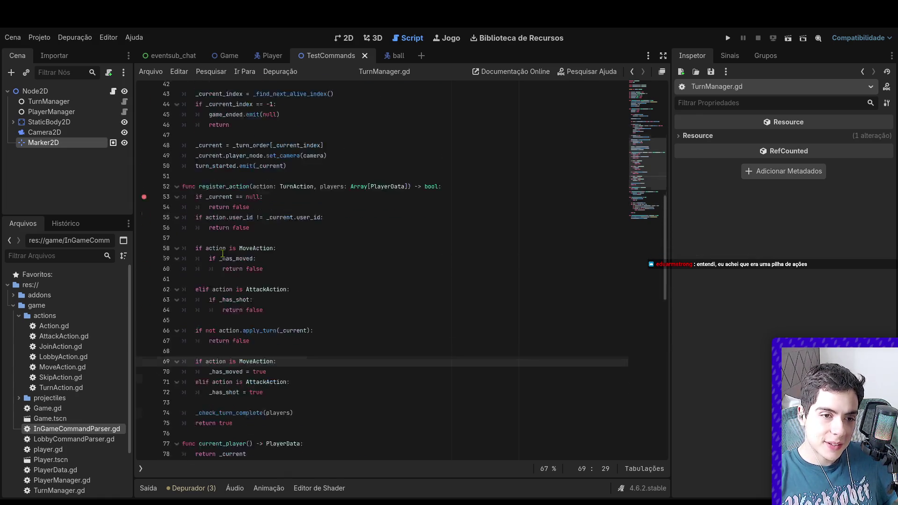
click(292, 234)
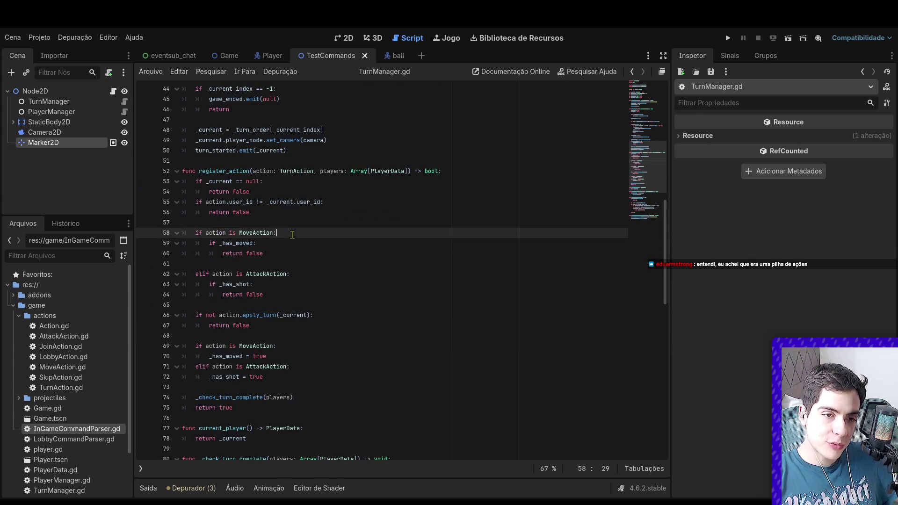
click(291, 226)
key(Return)
key(Return)
key(Up)
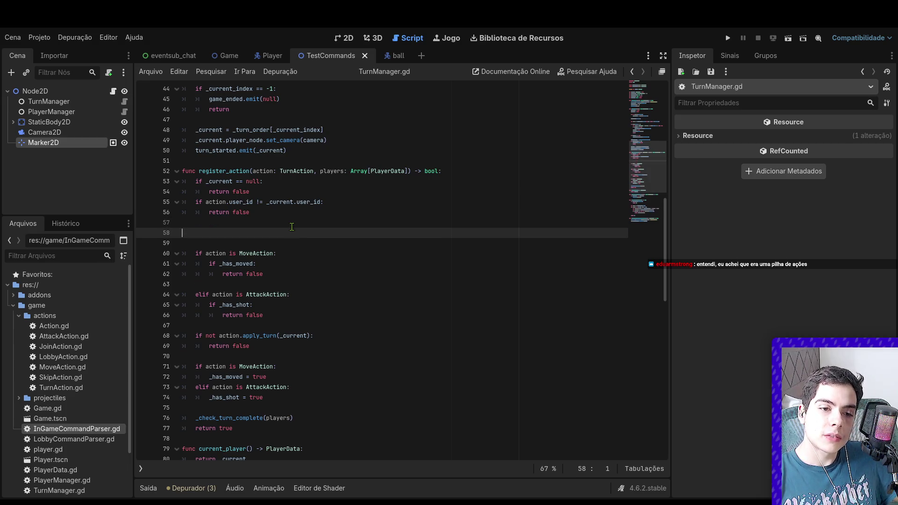
key(Tab)
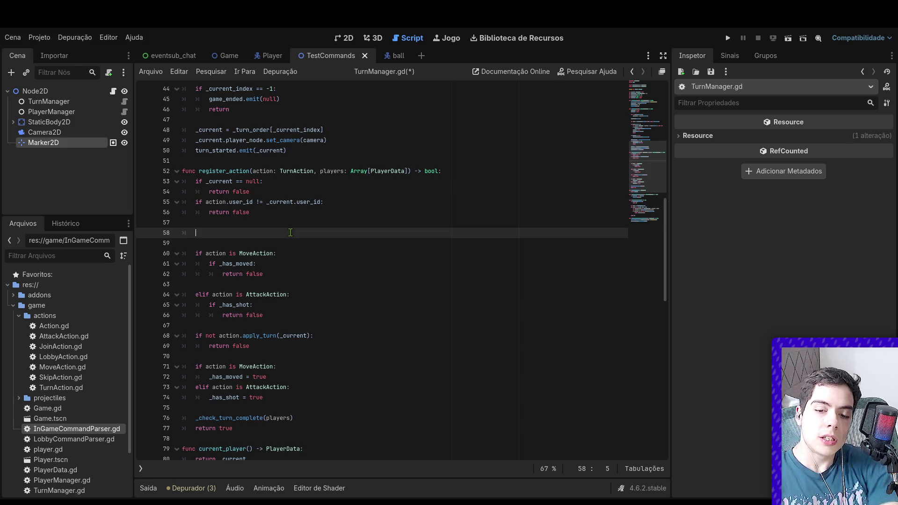
text(if action is S)
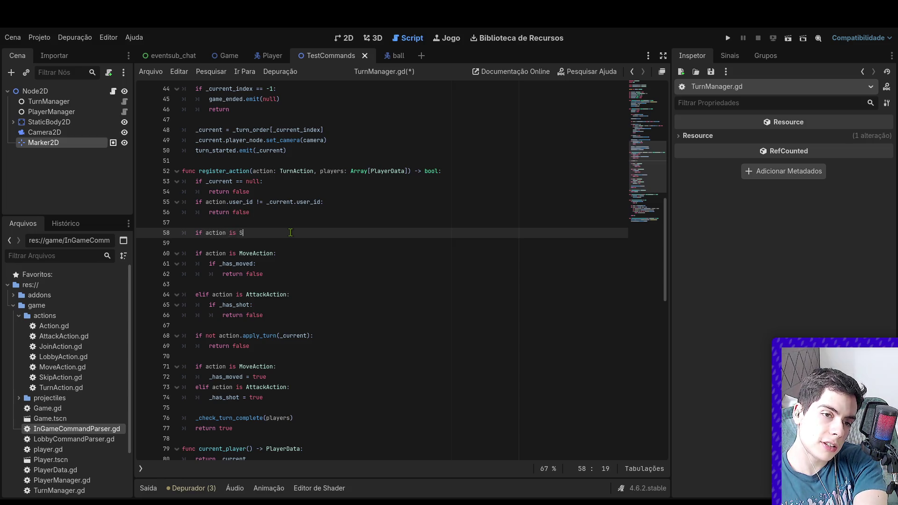
text(ki)
key(Return)
text(:)
key(Return)
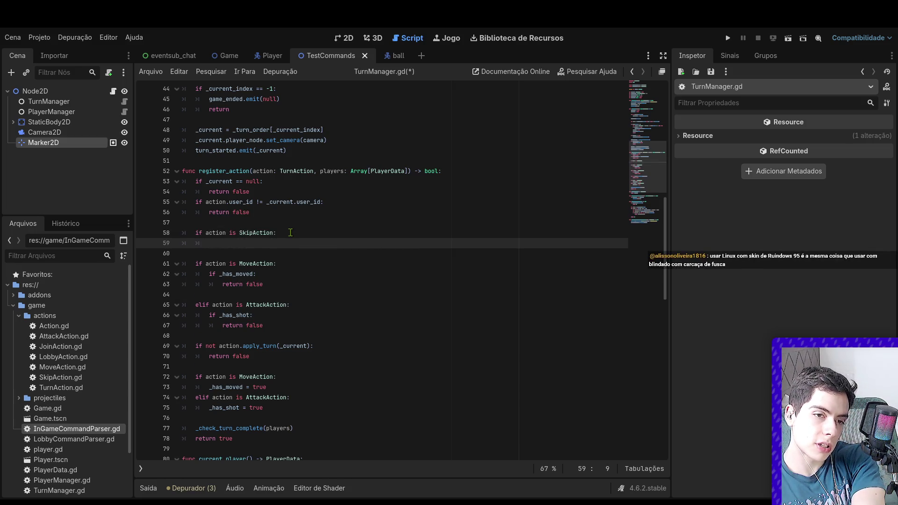
- Call next_turn(players) in the skip branch, copying players from line 85
text(next_t)
key(Return)
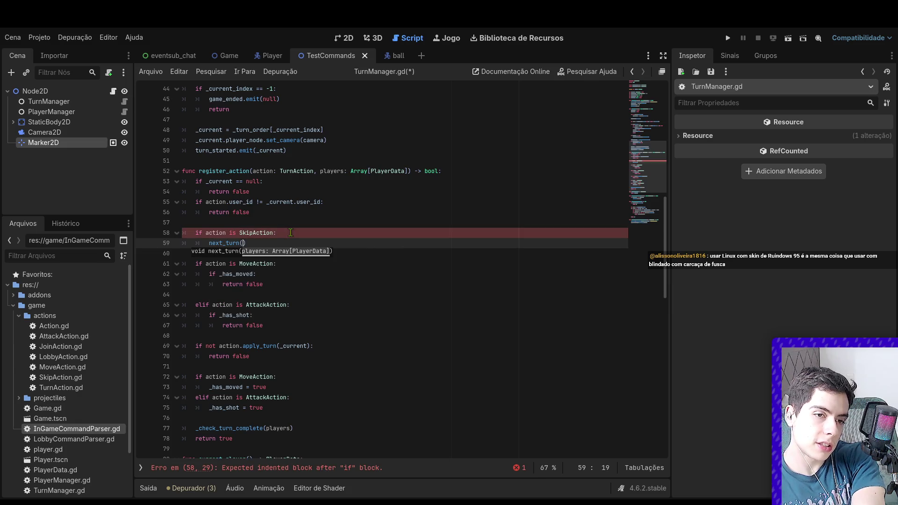
scroll(297, 236, down, 3)
scroll(298, 236, down, 1)
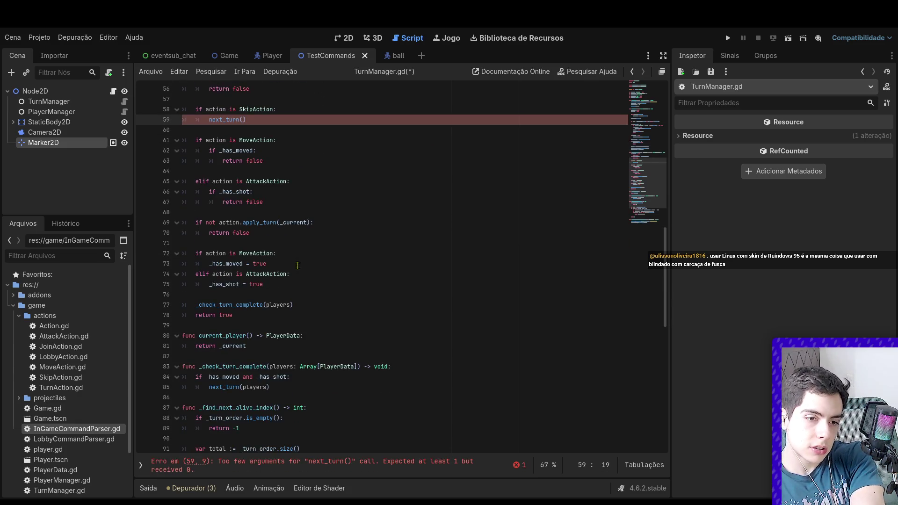
double_click(254, 388)
key(ctrl+c)
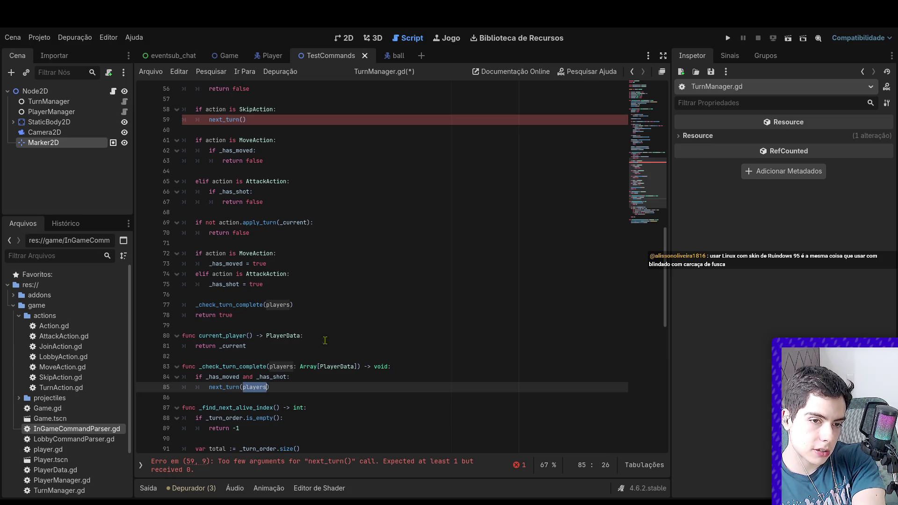
click(243, 121)
key(ctrl+v)
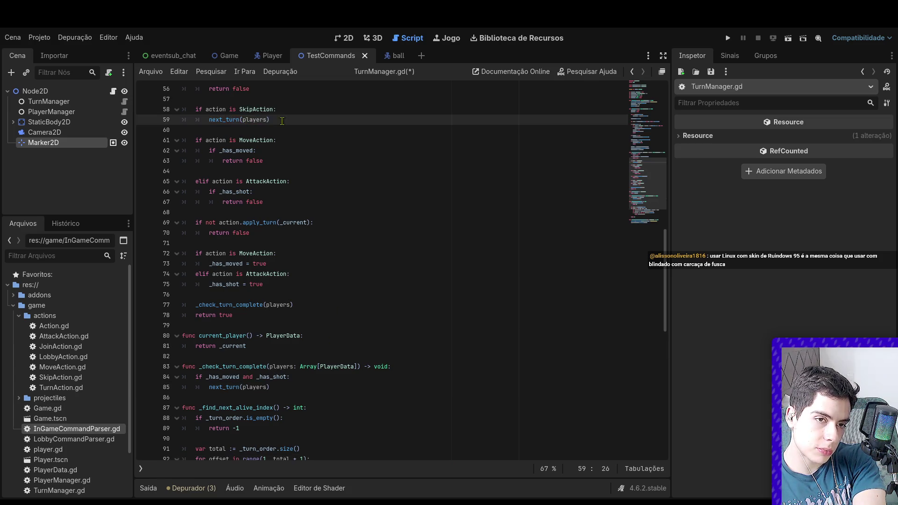
- Add return true after next_turn(players) and save TurnManager.gd
scroll(296, 173, up, 3)
click(296, 174)
key(Return)
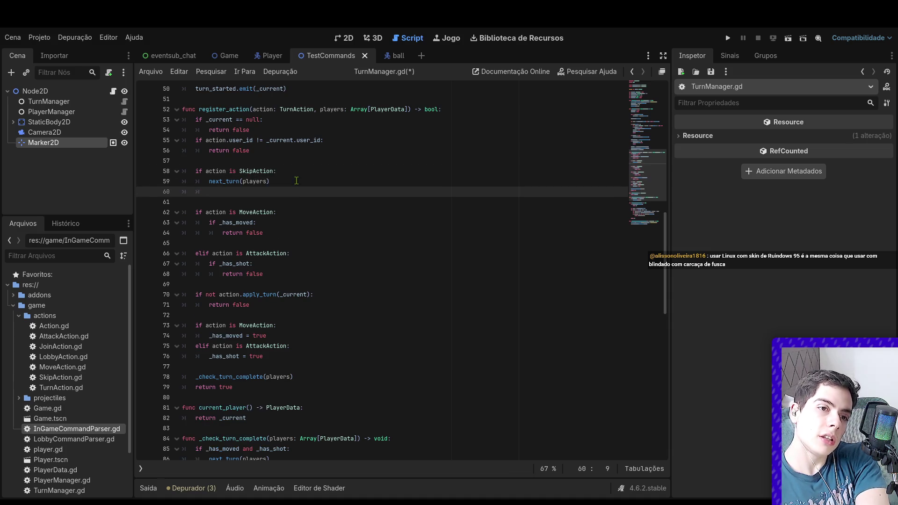
scroll(285, 184, up, 3)
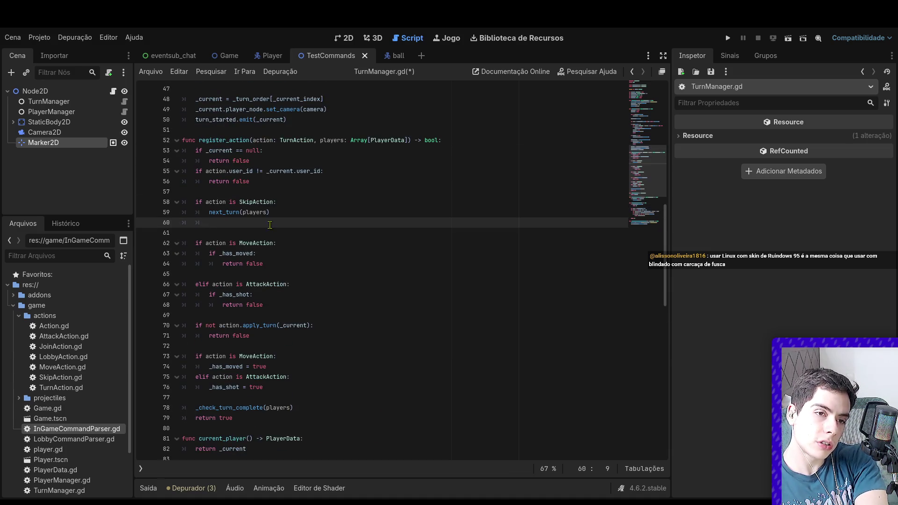
text(return true)
key(ctrl+s)
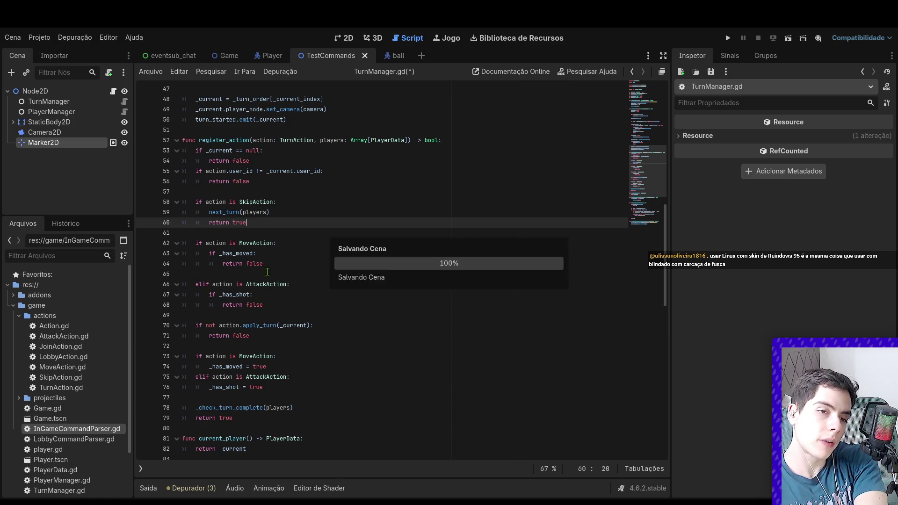
click(373, 251)
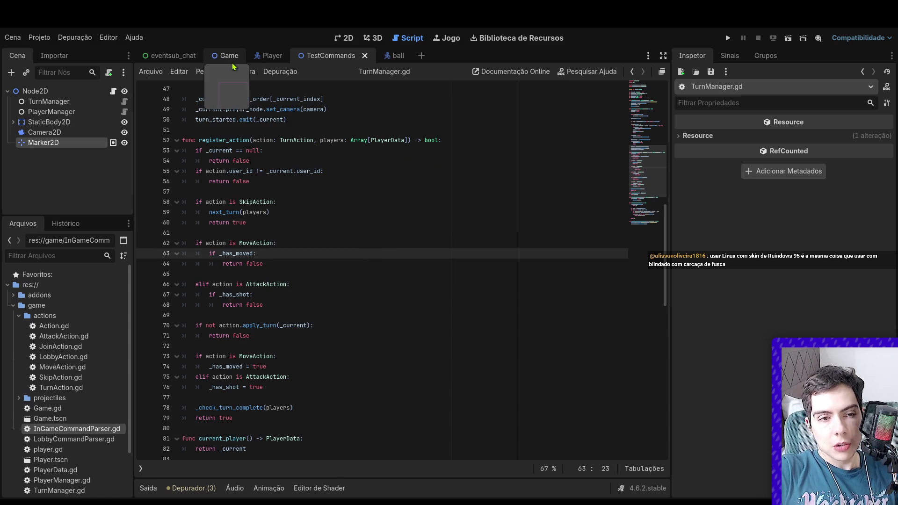
- Edit the Game scene's command Label text to add força to !atirar and list !skip - pular turno
key(ctrl+F1)
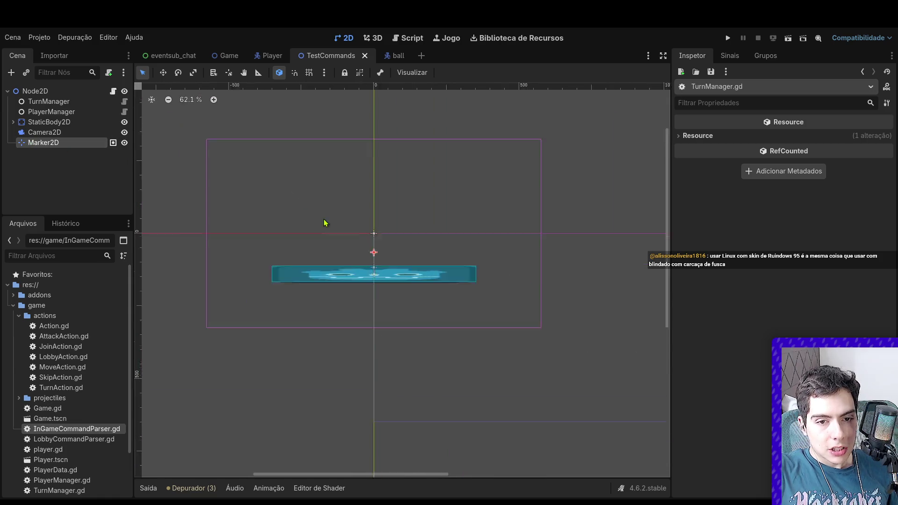
click(226, 56)
scroll(472, 304, down, 4)
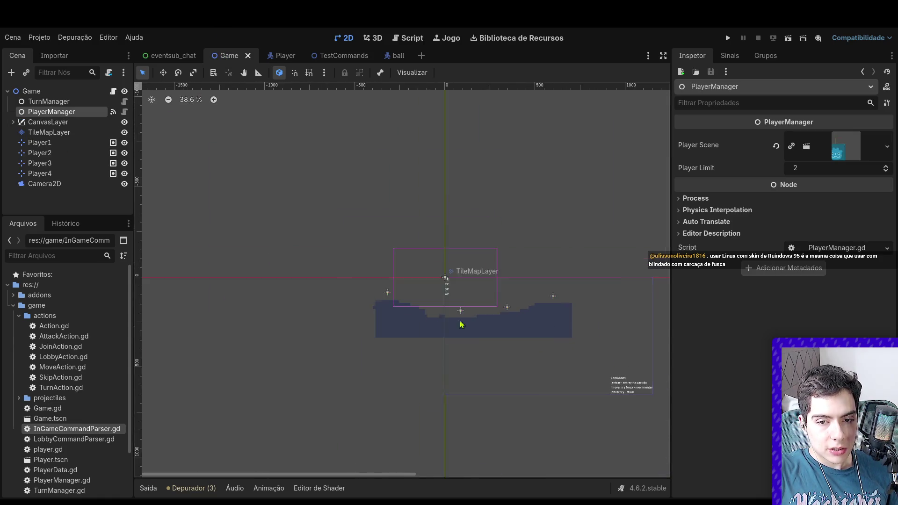
click(528, 346)
scroll(528, 346, up, 10)
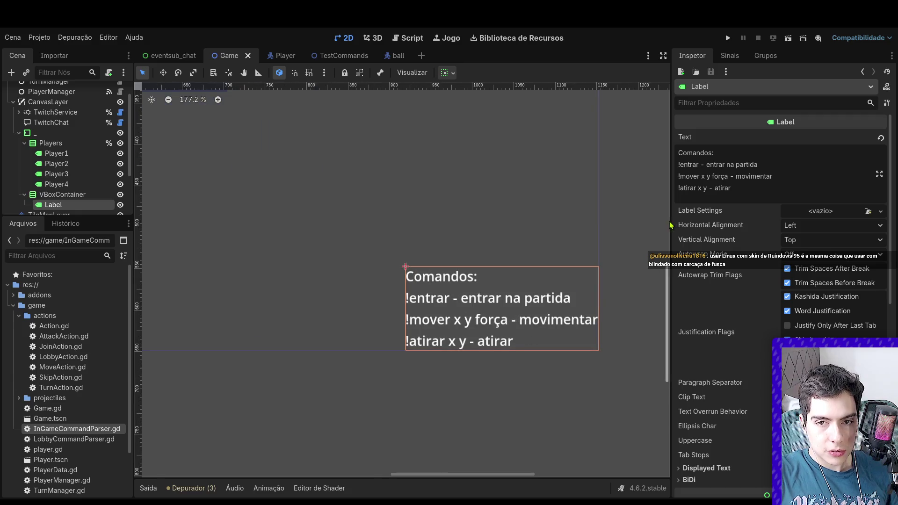
click(707, 190)
text(força)
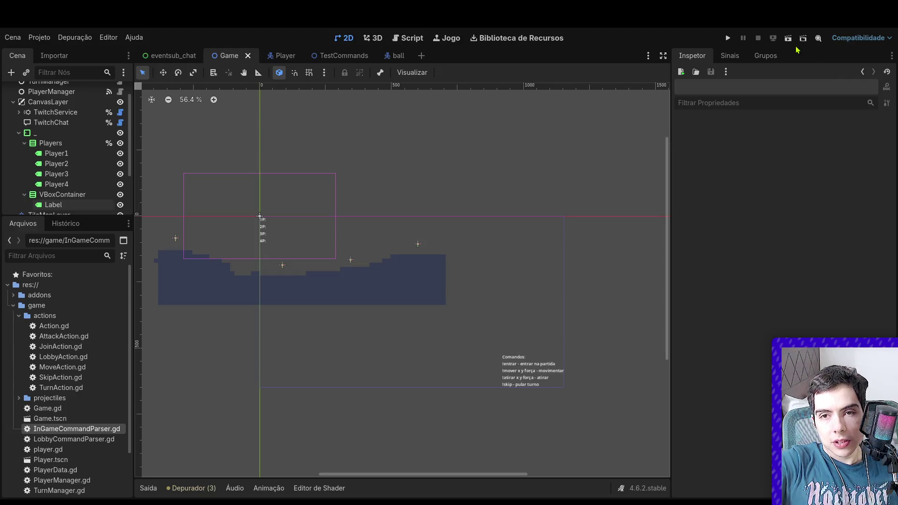
click(788, 38)
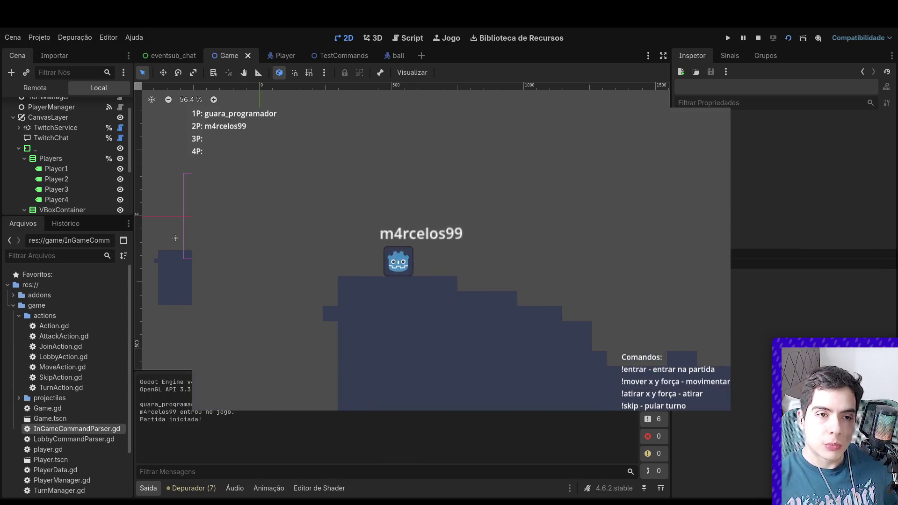
- Bring up the TurnManager script while the game runs
scroll(109, 109, up, 2)
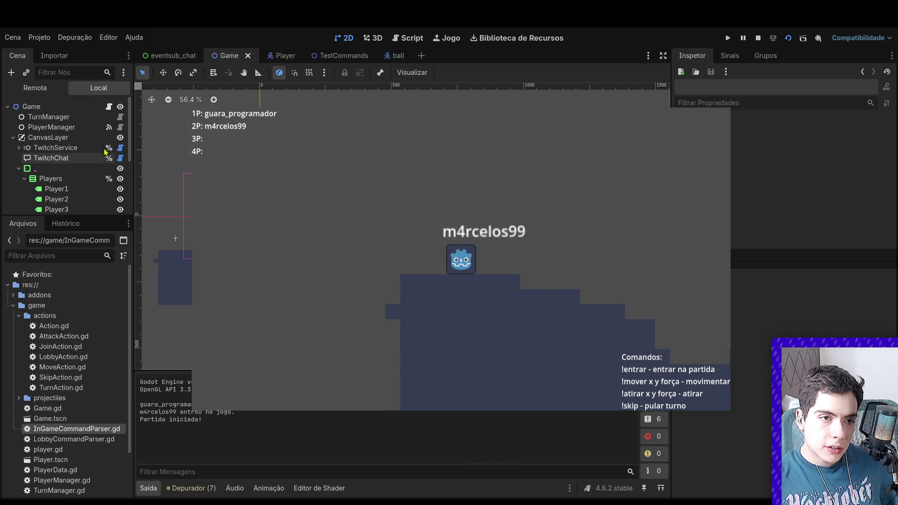
click(120, 117)
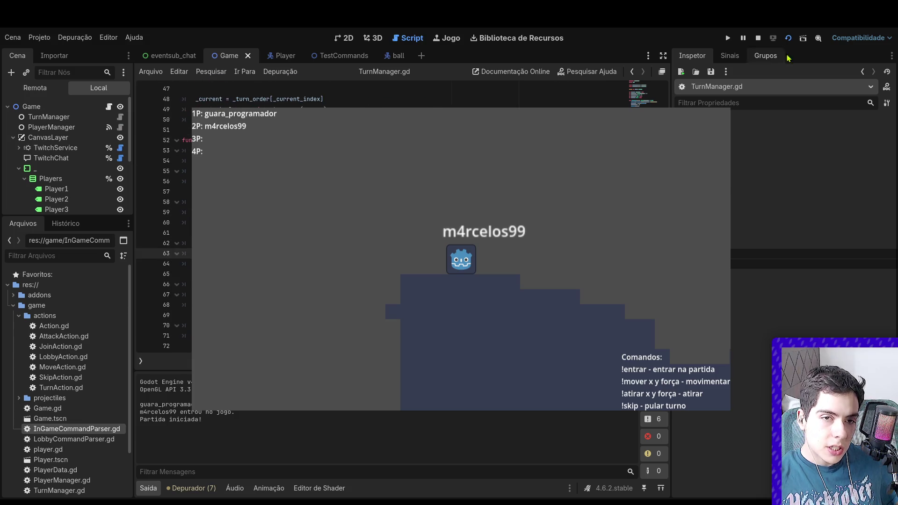
- Stop the game, set a breakpoint on line 58's SkipAction check, and run again
click(756, 38)
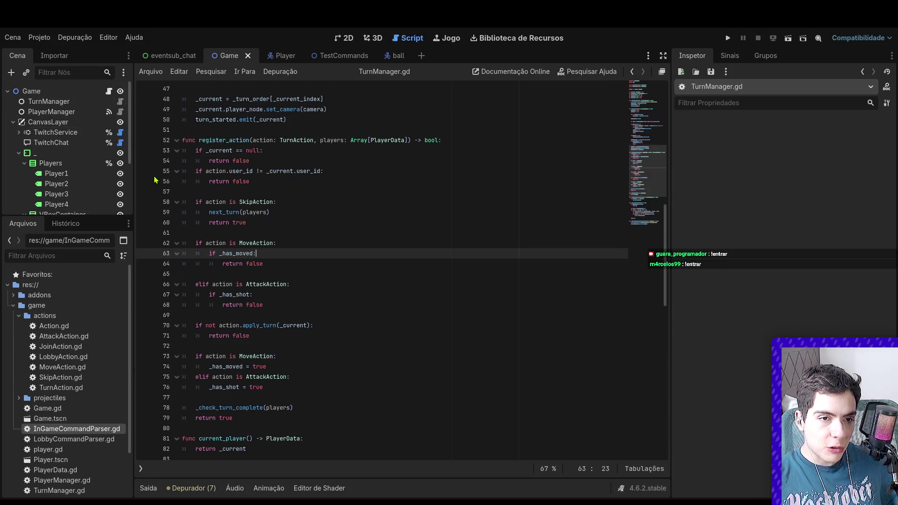
click(144, 202)
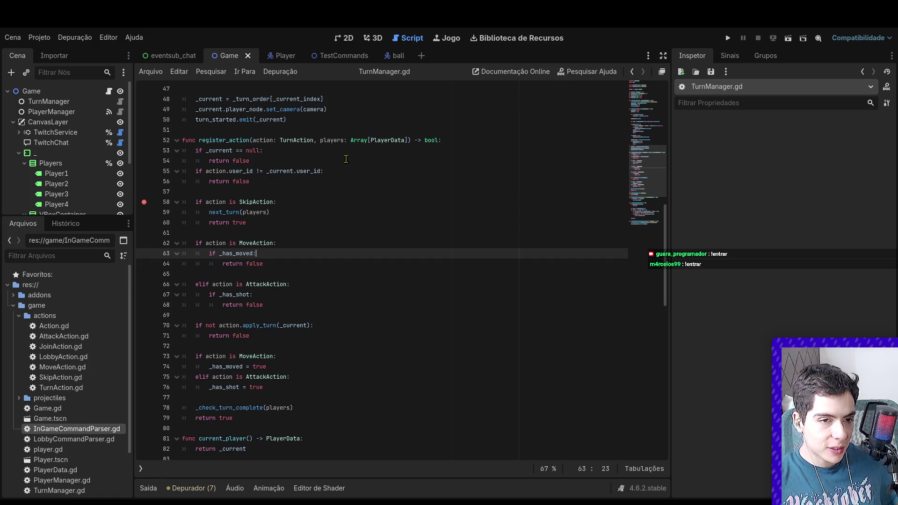
click(785, 41)
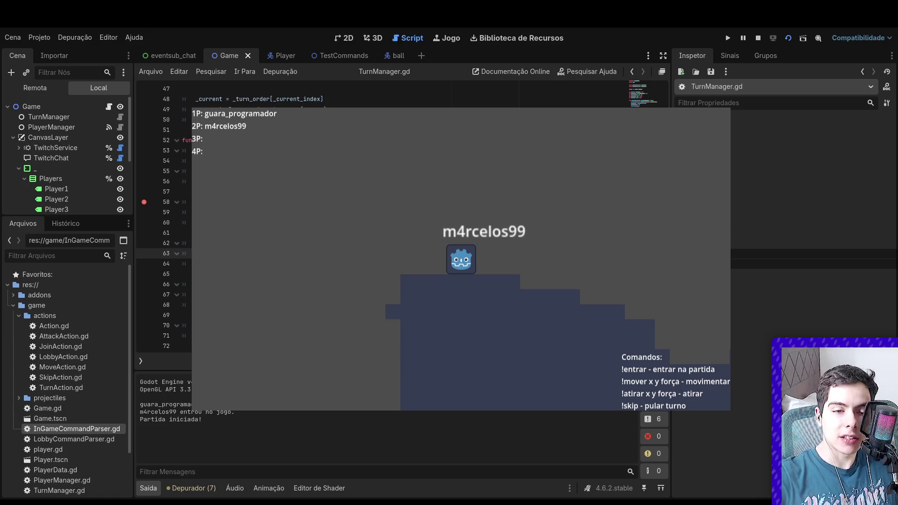
- Stop the game and move the breakpoint from line 58 to line 53
click(758, 38)
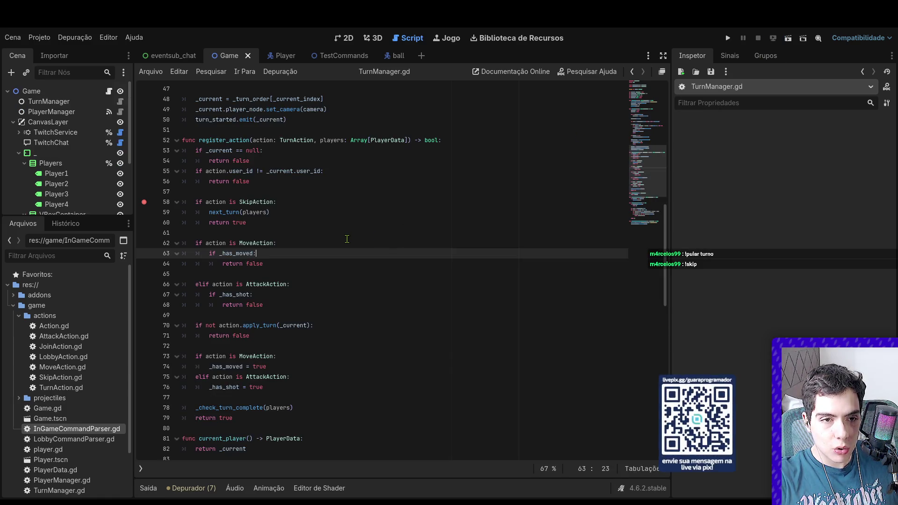
click(144, 202)
click(144, 150)
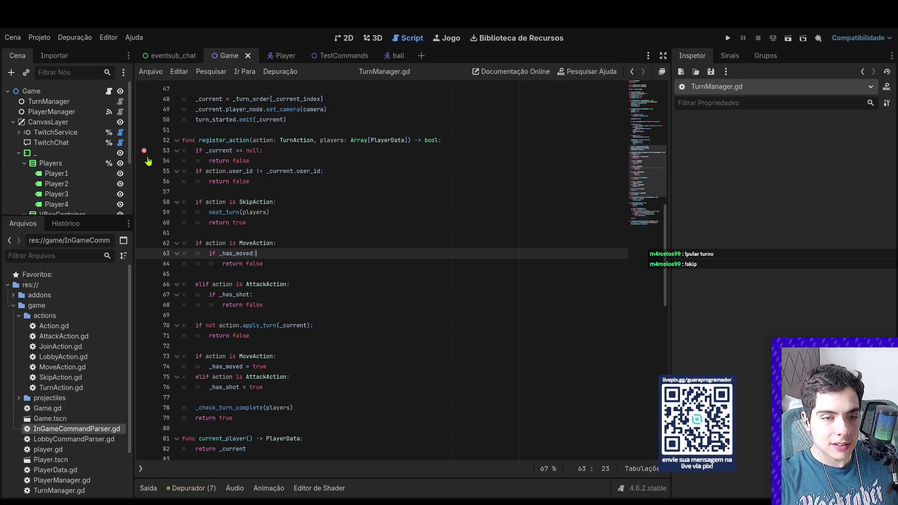
- Open Game.gd and go to the _on_chat_message function
scroll(283, 249, up, 5)
scroll(283, 249, up, 10)
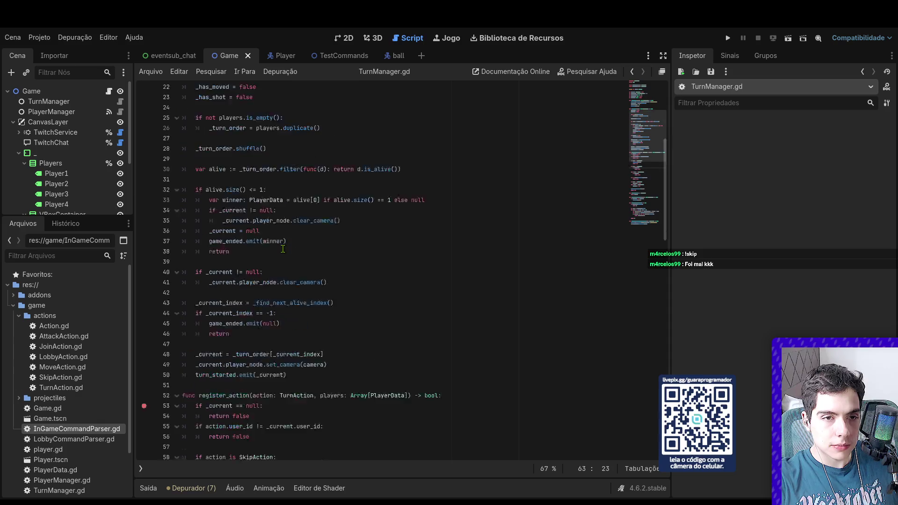
click(109, 91)
scroll(215, 197, up, 3)
scroll(234, 210, down, 3)
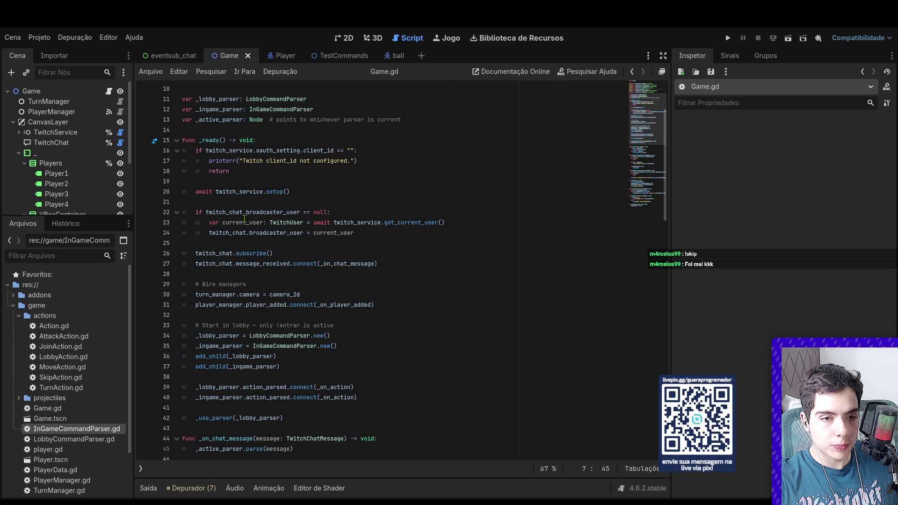
click(366, 294)
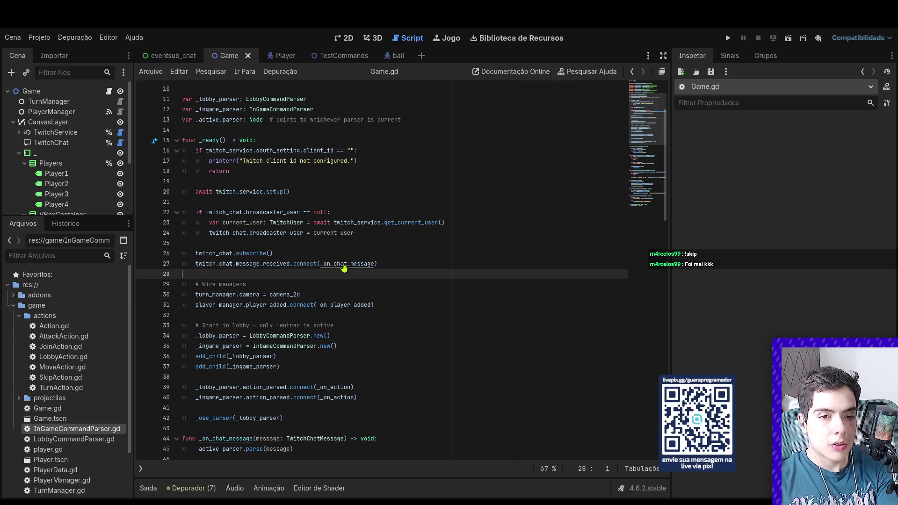
ctrl+click(344, 263)
- Follow the parse call to the _active_parser declaration and open InGameCommandParser.gd
scroll(339, 292, down, 1)
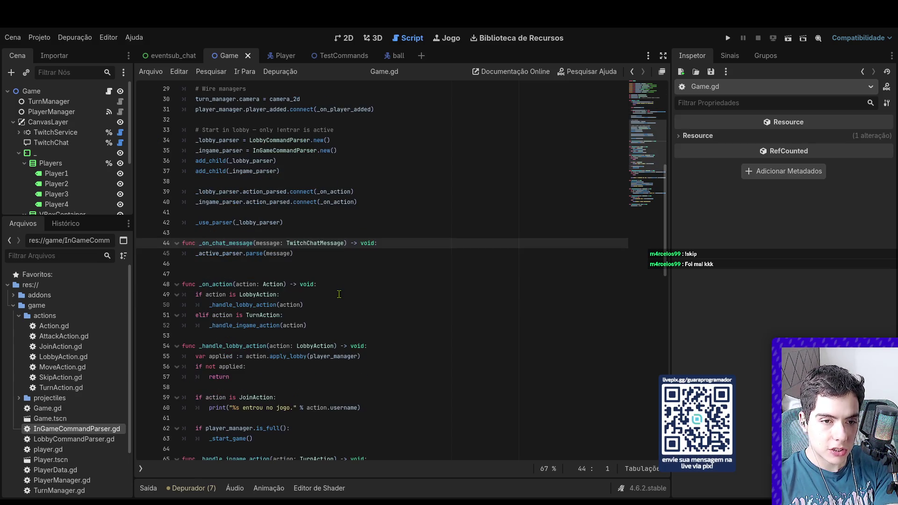
click(252, 254)
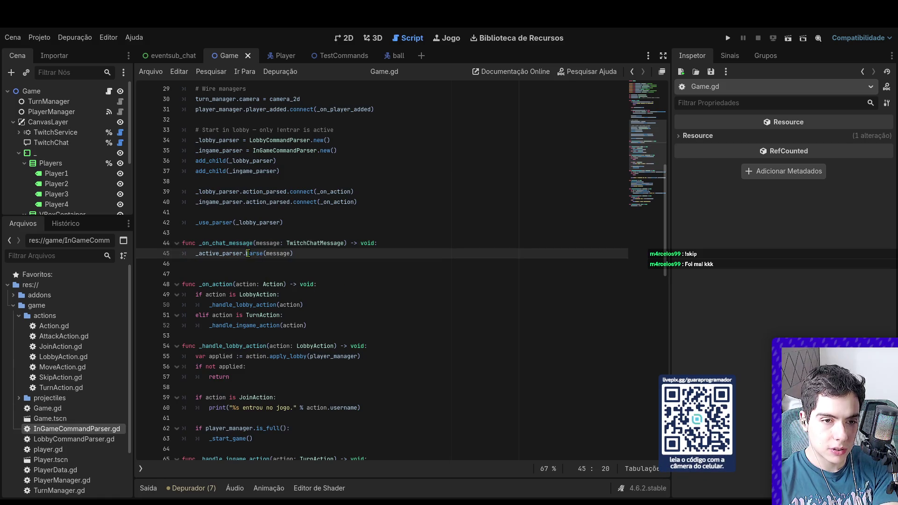
ctrl+click(236, 256)
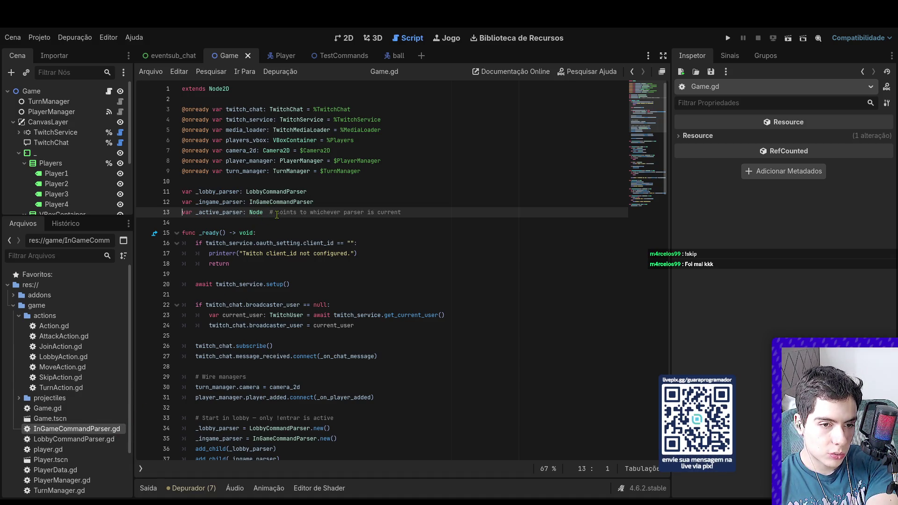
ctrl+click(267, 206)
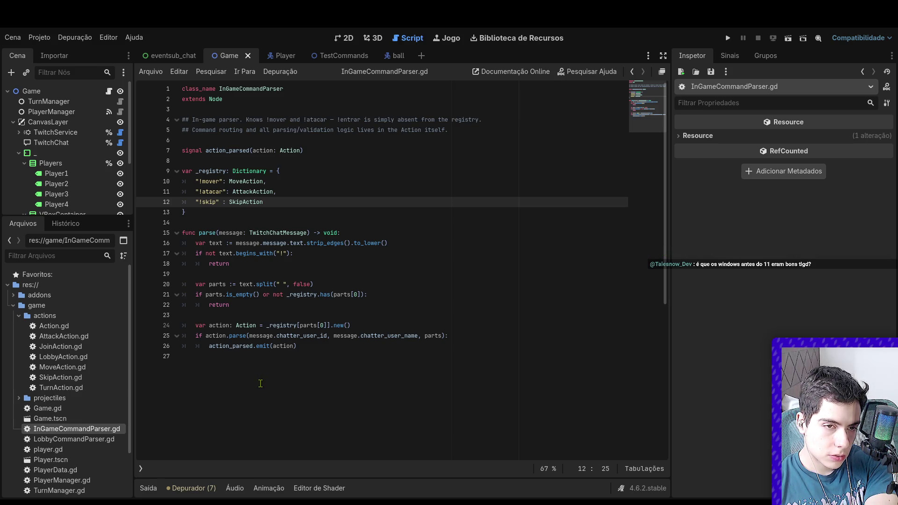
- Set a breakpoint on line 16 of parse, run the scene, and bring the game window forward
click(145, 242)
click(328, 223)
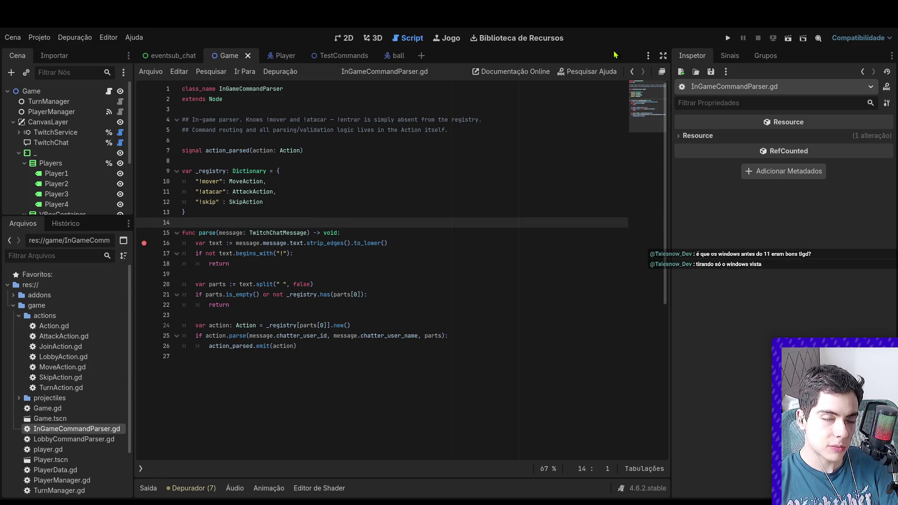
click(788, 38)
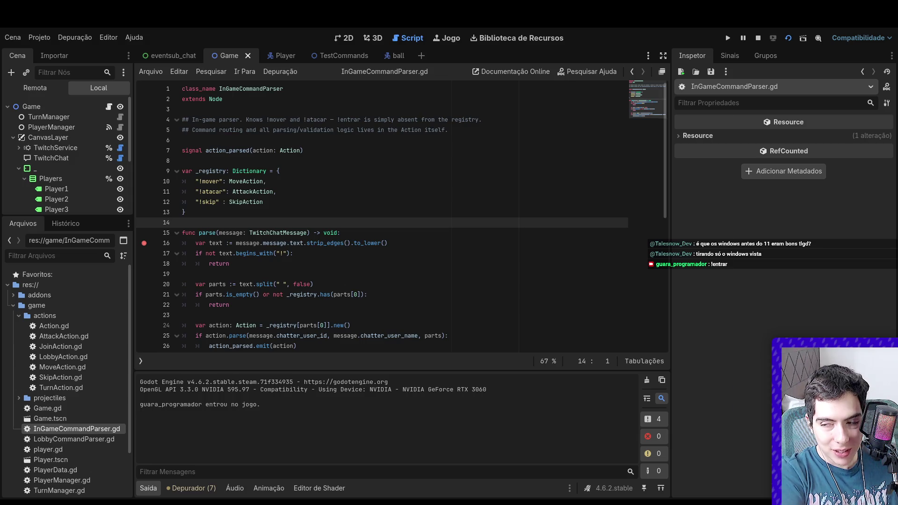
key(alt+Tab)
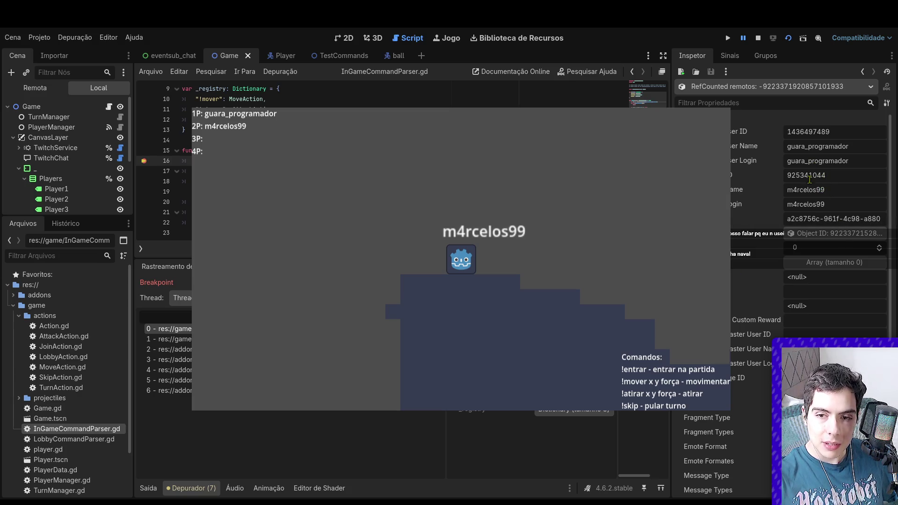
- Inspect the object holding the !skip text and step through parse past creating the action instance
click(810, 238)
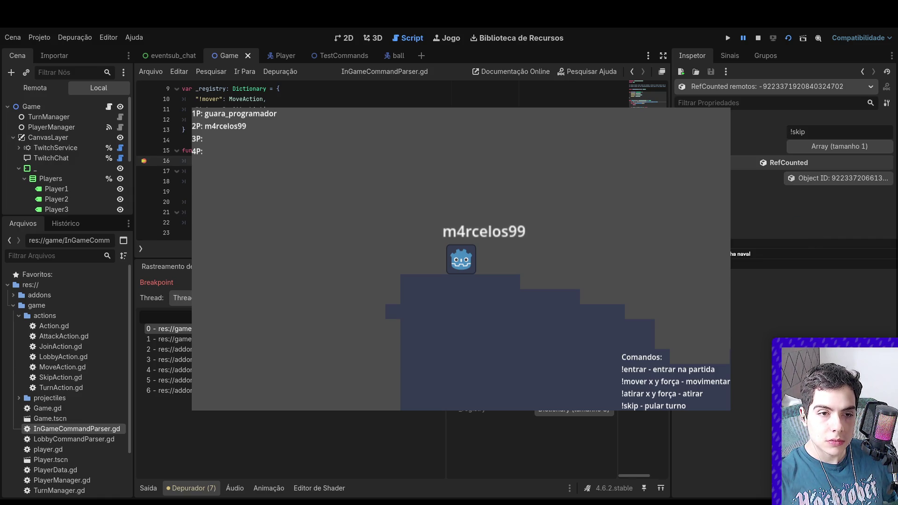
key(F10)
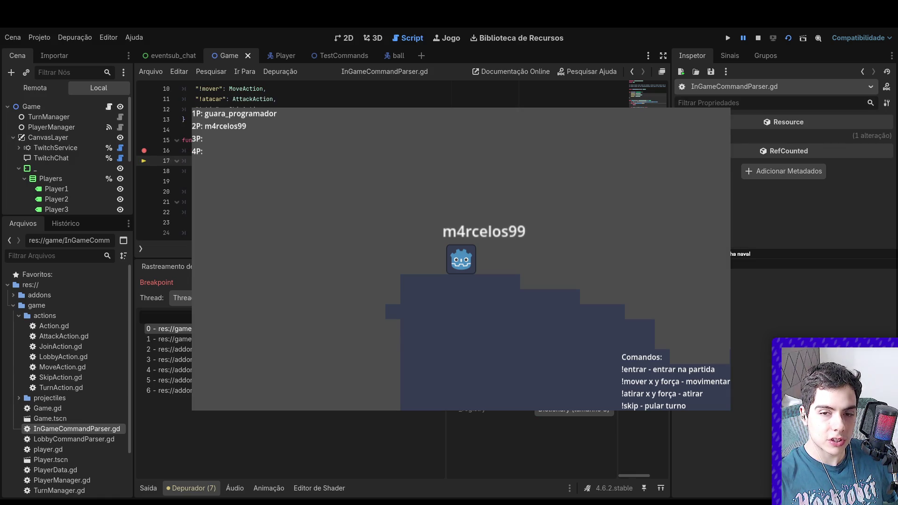
key(F10)
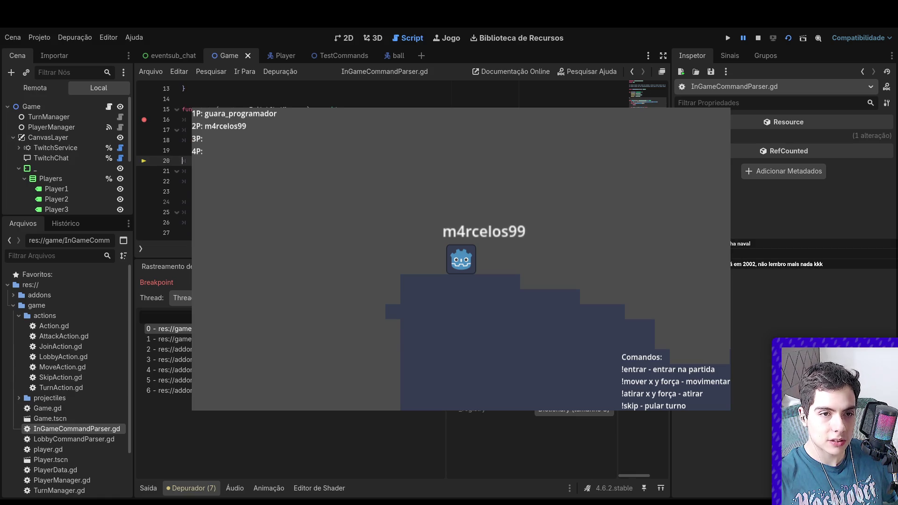
key(F10)
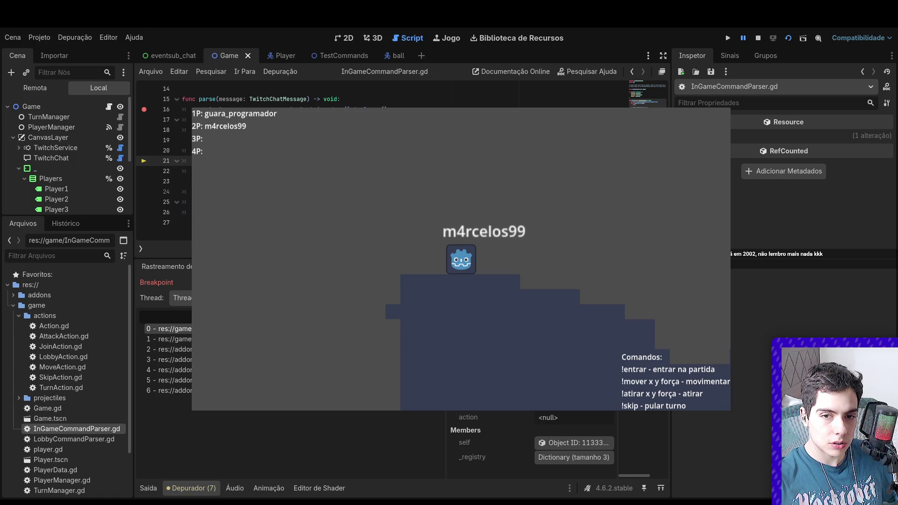
scroll(164, 159, up, 4)
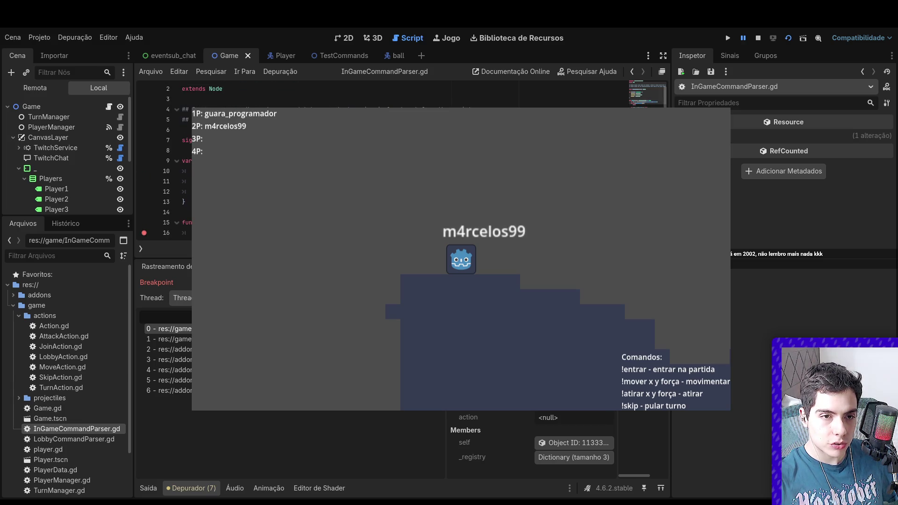
scroll(163, 159, down, 4)
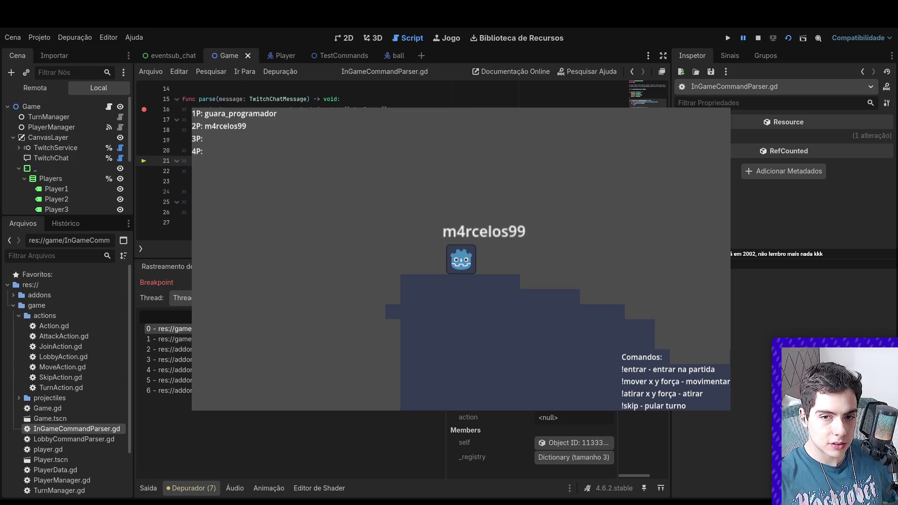
key(F10)
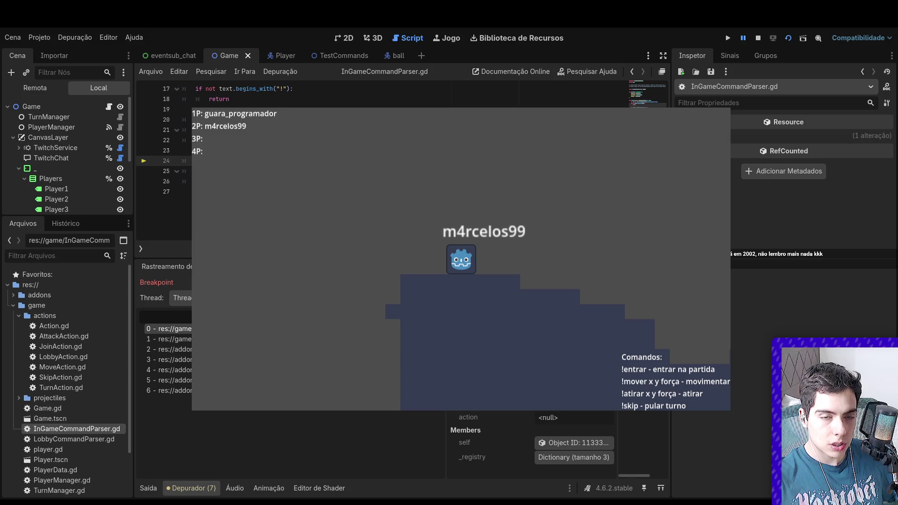
key(F10)
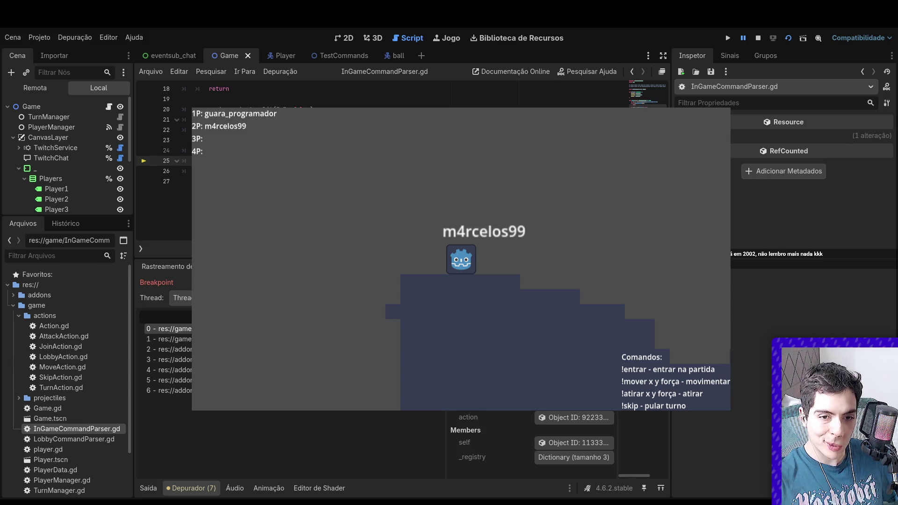
- Step from emitting the parsed action into TurnManager.gd and back into Game.gd, then stop the game
scroll(531, 440, down, 2)
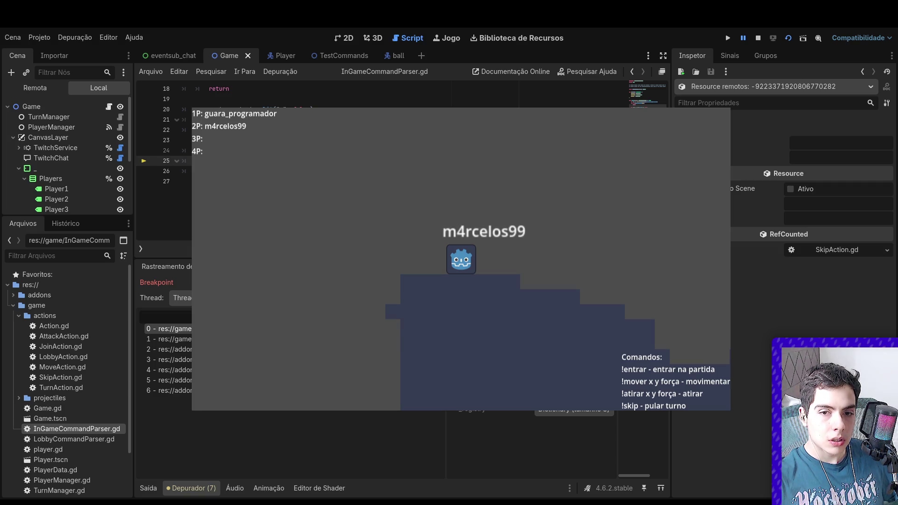
key(F10)
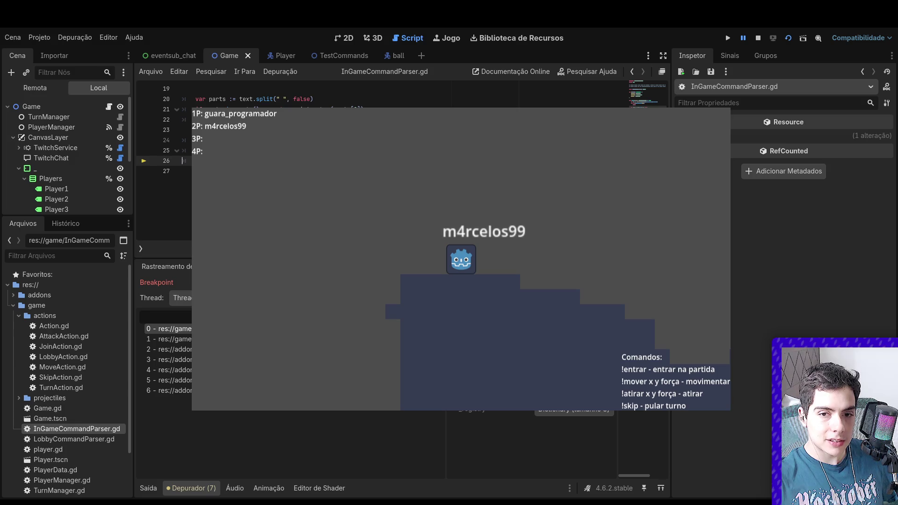
key(F12)
scroll(164, 159, up, 8)
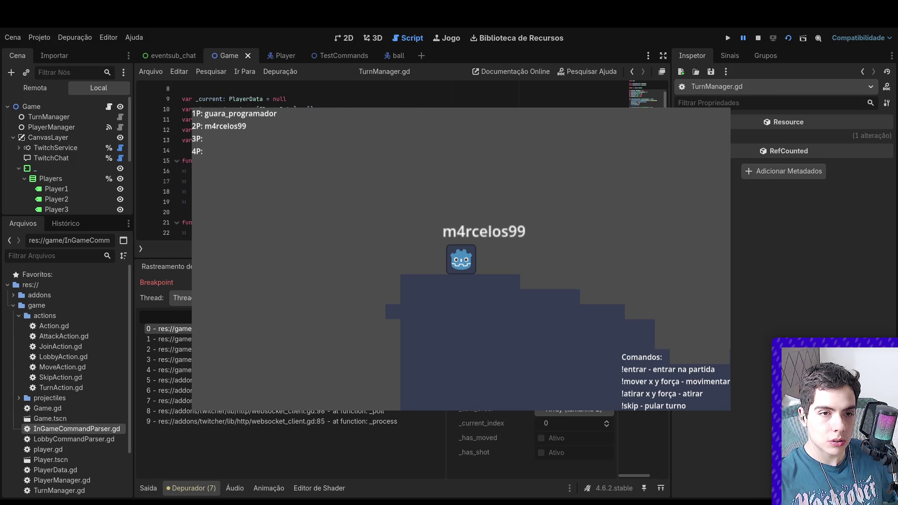
scroll(163, 159, down, 12)
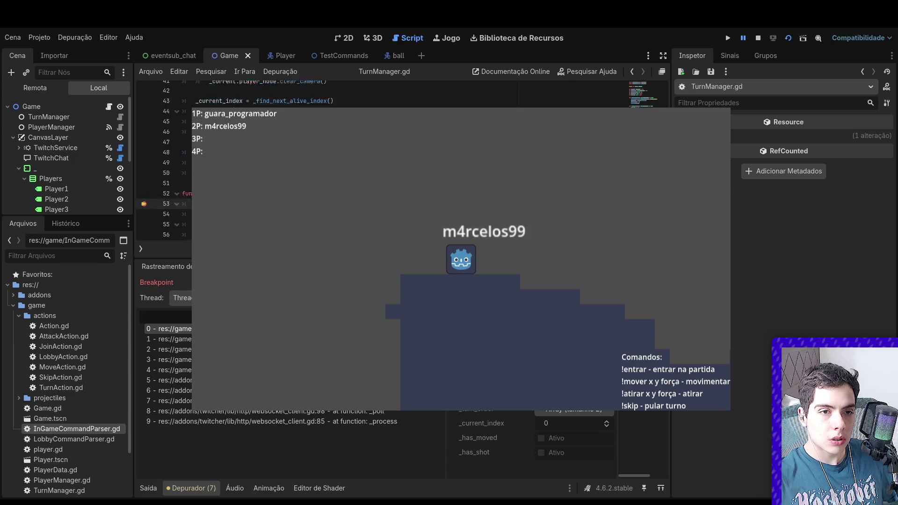
key(F10)
key(F10)
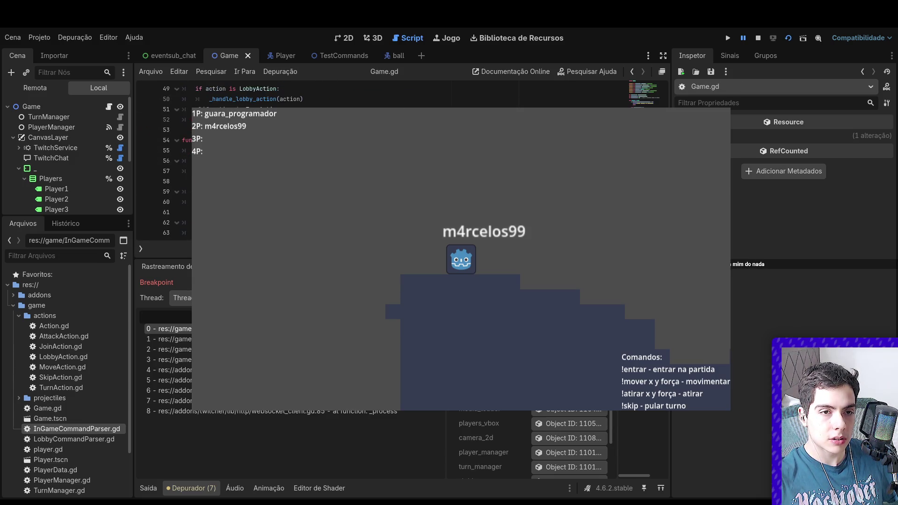
scroll(163, 159, up, 2)
scroll(163, 159, down, 4)
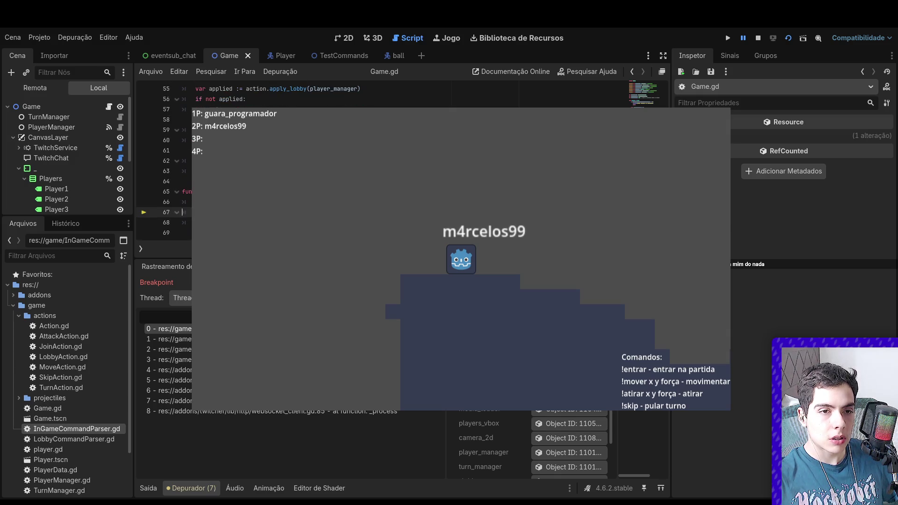
scroll(164, 159, up, 12)
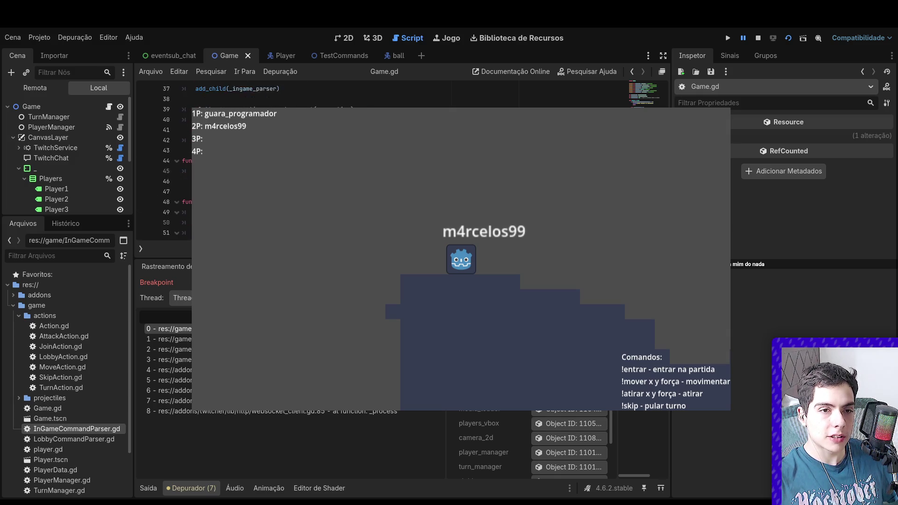
scroll(163, 159, up, 2)
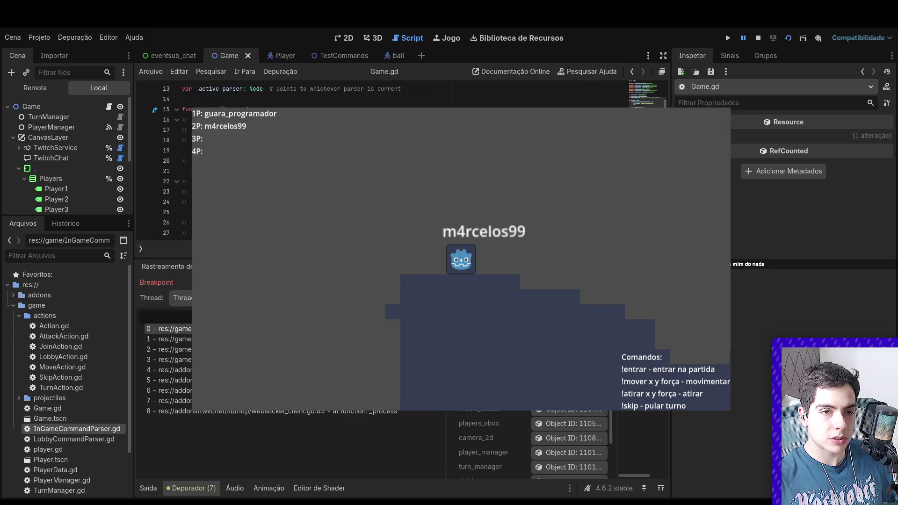
click(758, 37)
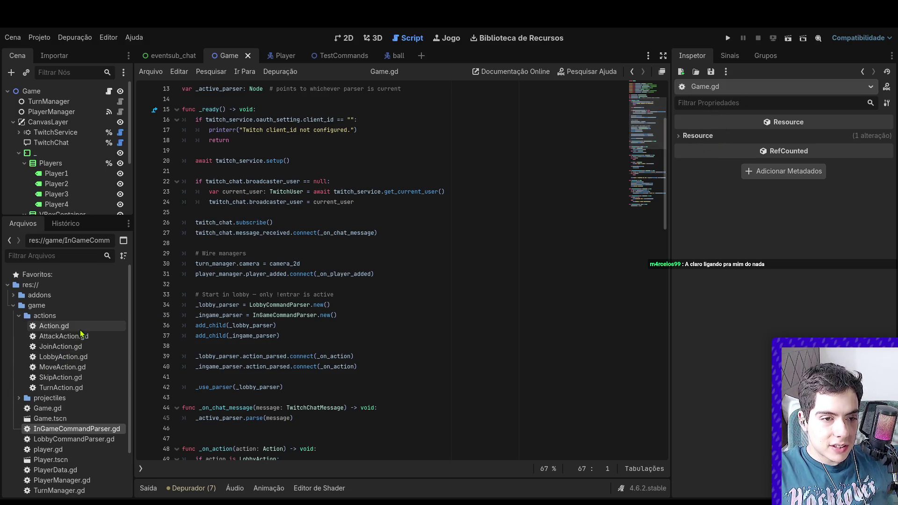
- Open LobbyAction.gd and AttackAction.gd and select AttackAction's user id and username assignments
double_click(81, 357)
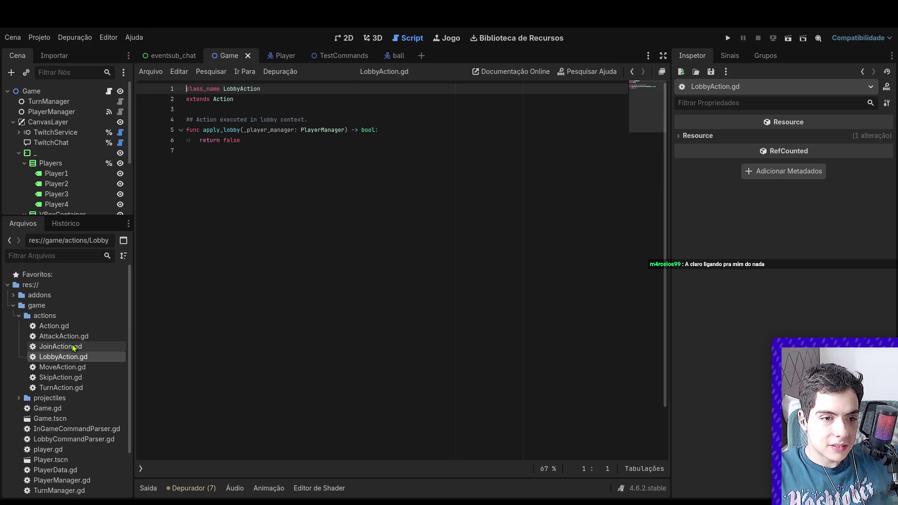
click(70, 346)
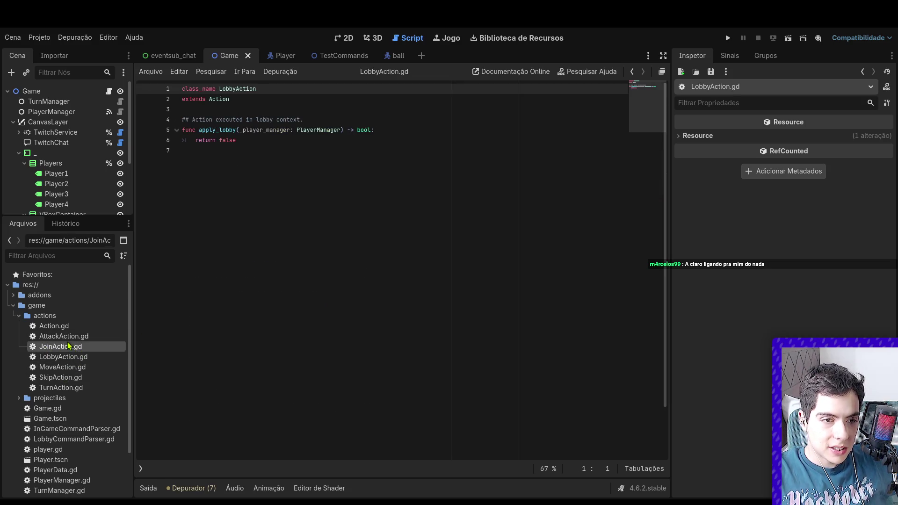
double_click(68, 336)
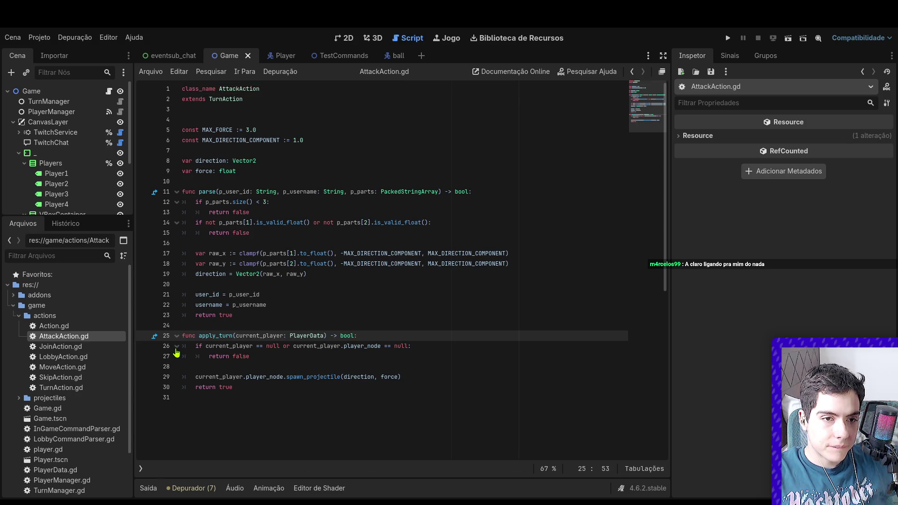
mouse_move(281, 305)
mouse_down()
mouse_move(233, 220)
mouse_move(123, 201)
mouse_move(123, 306)
mouse_move(123, 294)
mouse_up()
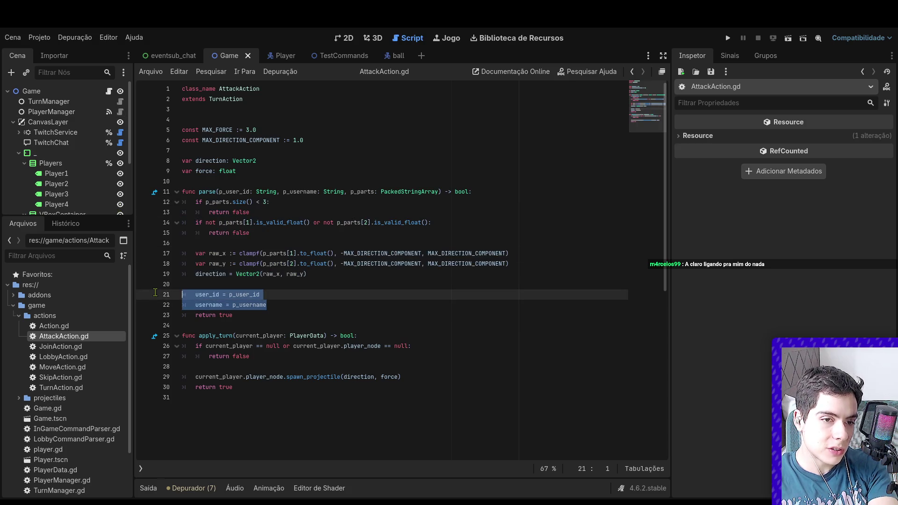
- In SkipAction.gd's parse, add 'user_id = p_user_id' and 'username = p_username', then save
click(74, 380)
click(486, 120)
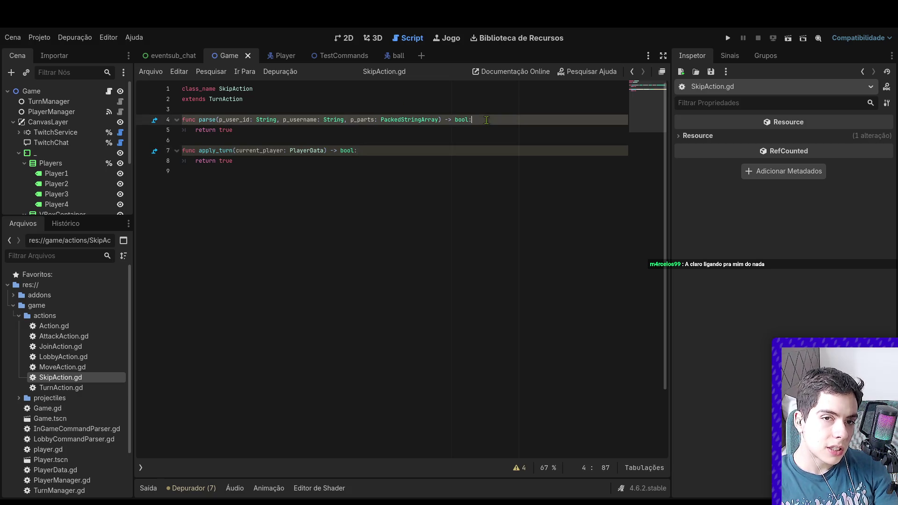
key(Return)
text(user_id = p_user_id)
key(Return)
text(username = p_username)
key(ctrl+s)
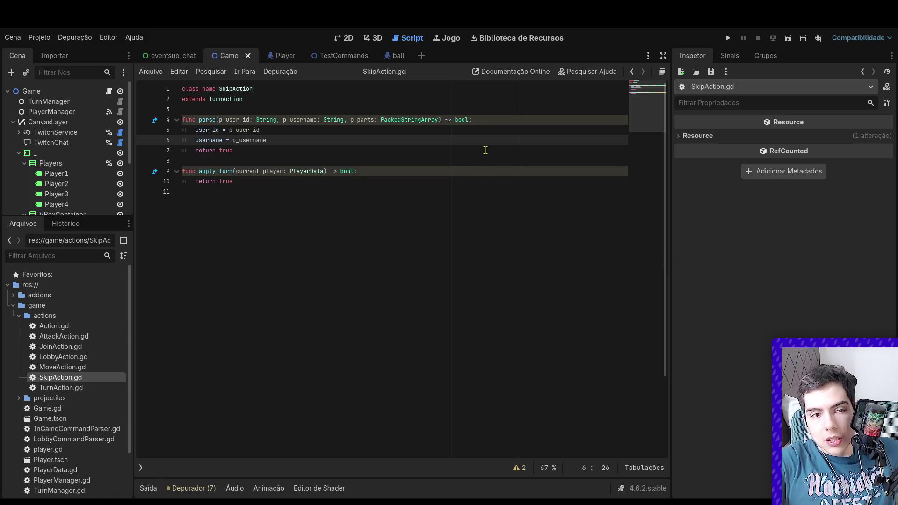
- Compare against TurnAction's apply_turn and Action.gd's base parse, return to SkipAction.gd, and run the game
click(236, 99)
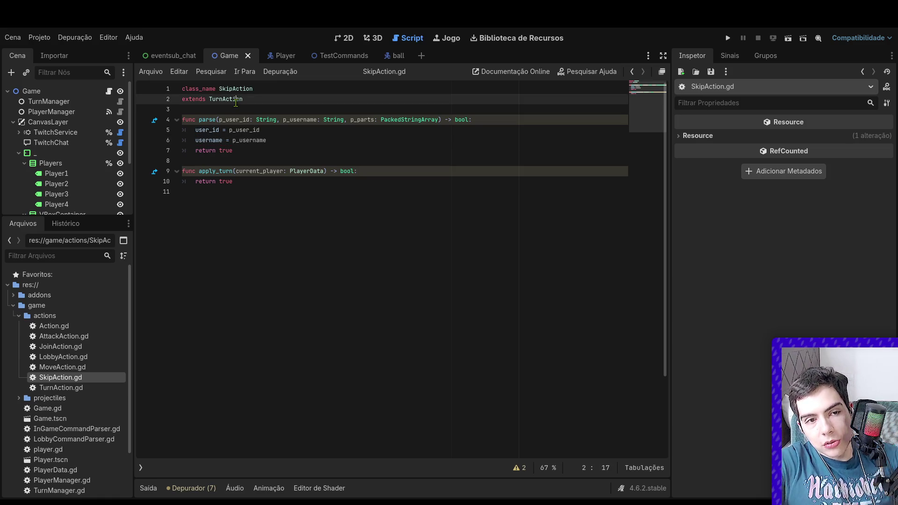
ctrl+click(219, 99)
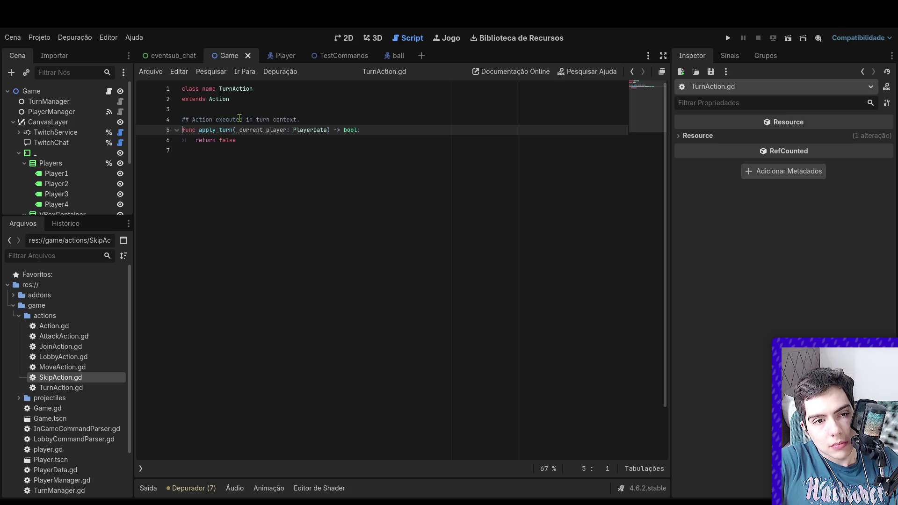
click(287, 140)
key(alt+Left)
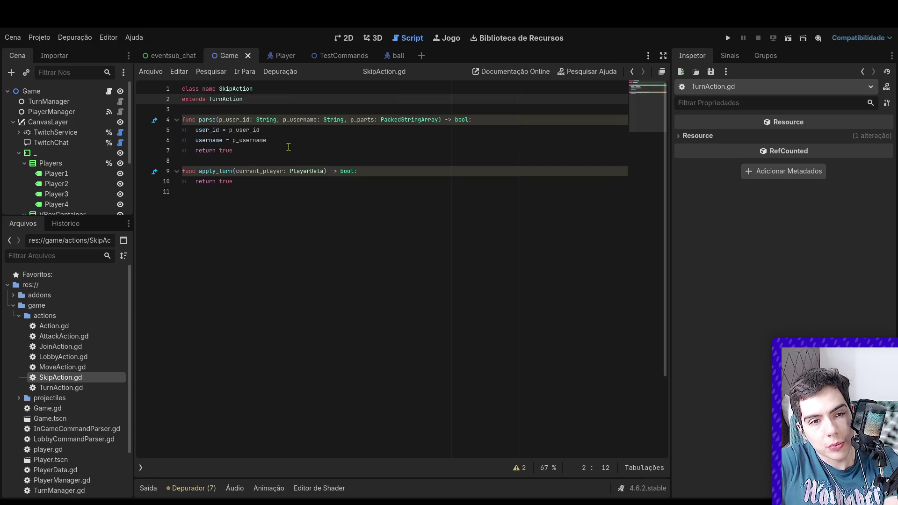
click(304, 135)
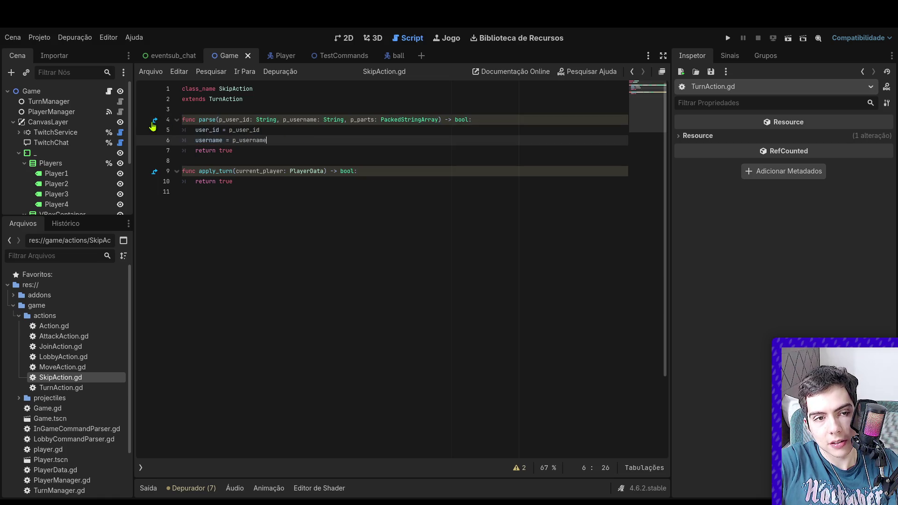
click(155, 121)
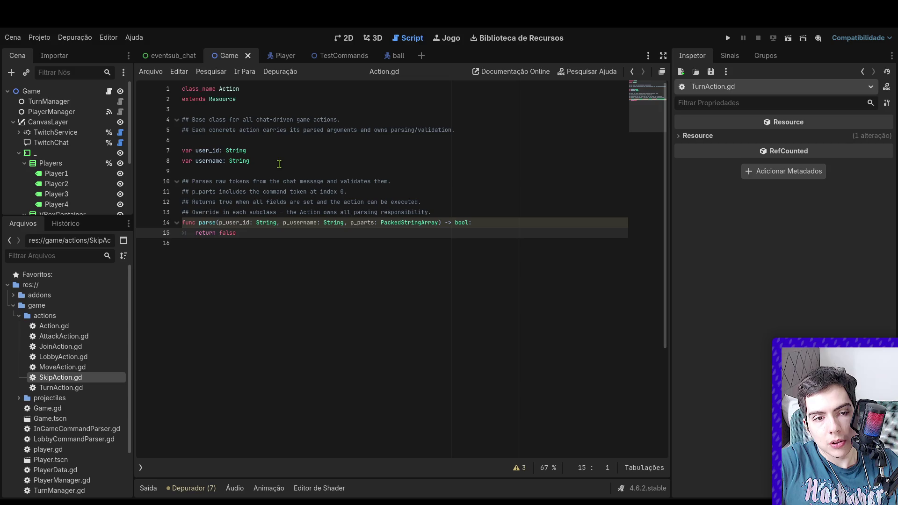
click(375, 212)
key(alt+Left)
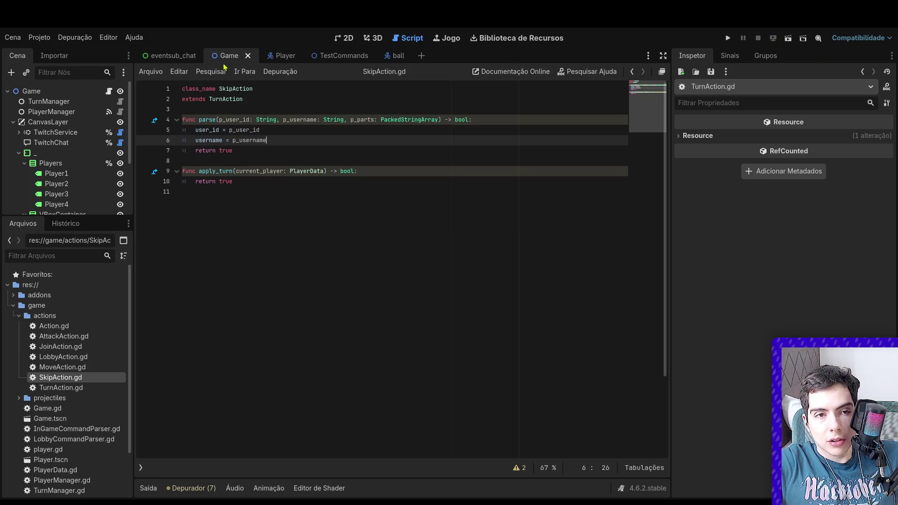
click(787, 42)
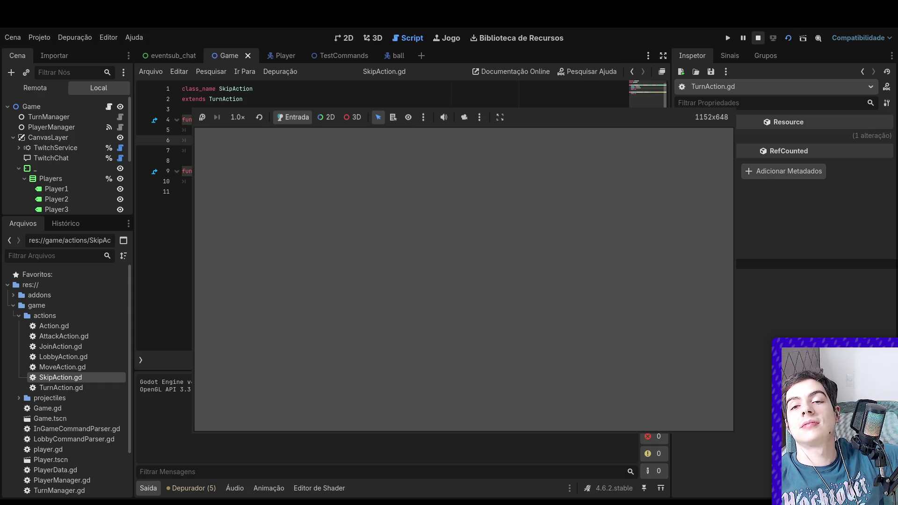
- Stop and rerun the game, moving its window aside until the debugger breaks on the from_json error
click(758, 37)
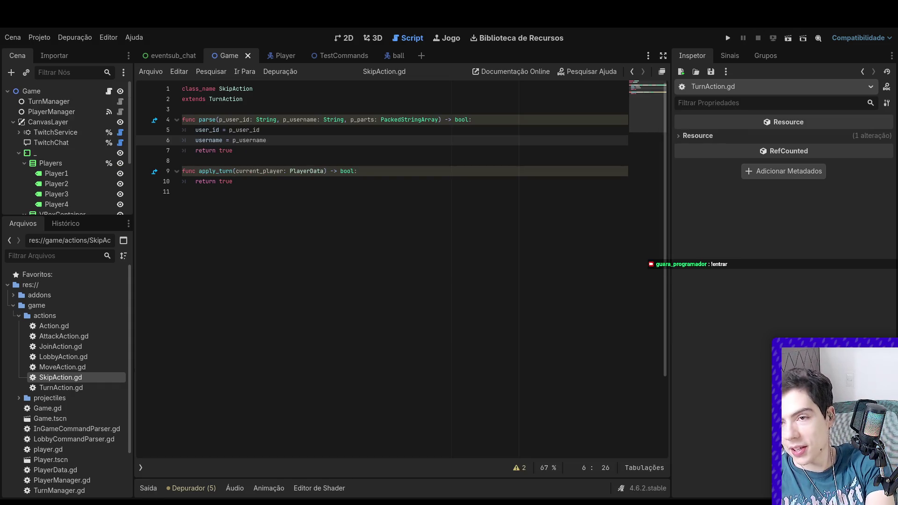
click(788, 37)
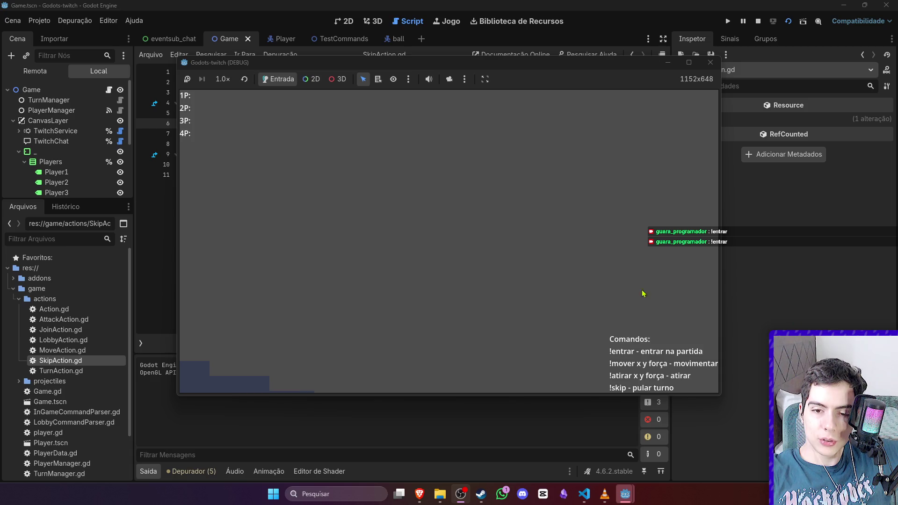
mouse_move(466, 65)
mouse_down()
mouse_move(552, 69)
mouse_move(454, 69)
mouse_move(479, 75)
mouse_up()
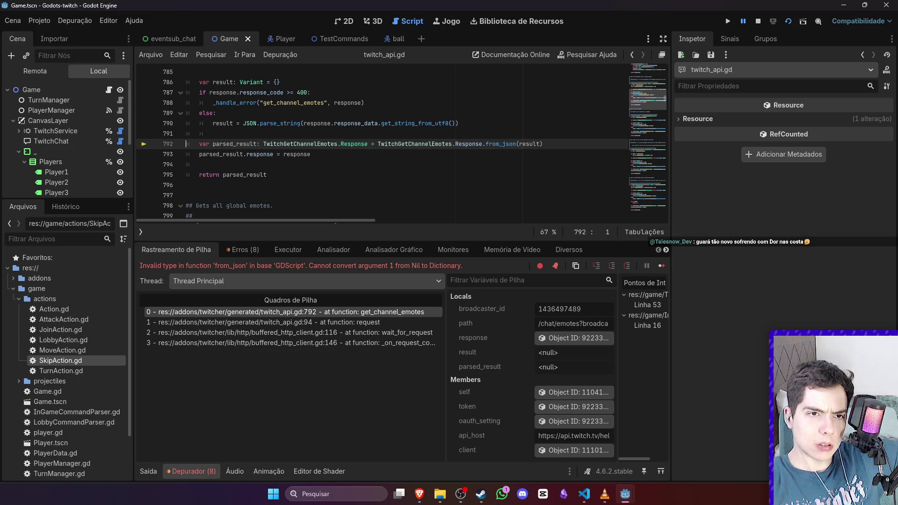
- Inspect the request and wait_for_request stack frames around get_channel_emotes, then stop the game
scroll(360, 133, up, 4)
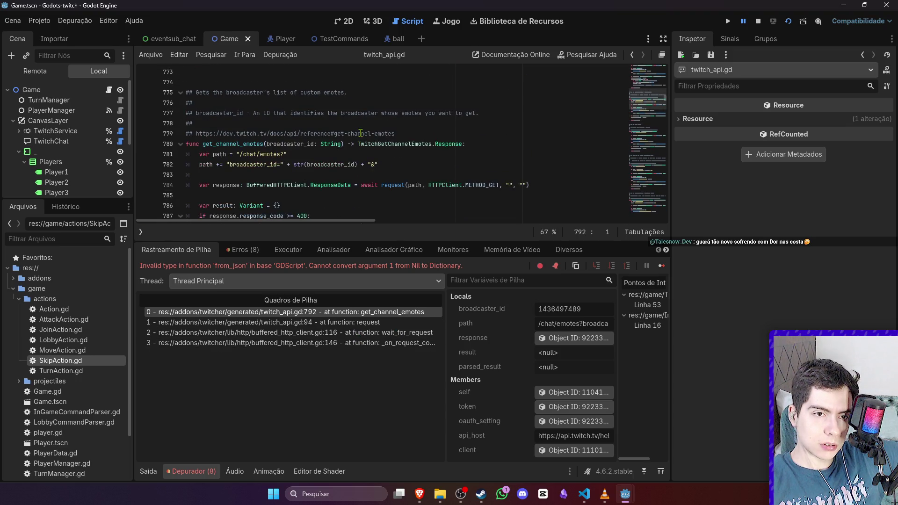
scroll(325, 172, down, 3)
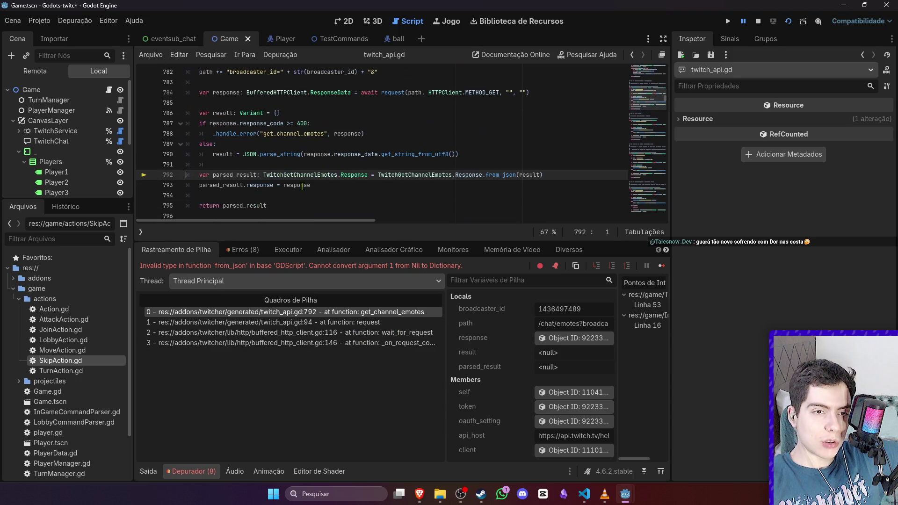
scroll(301, 187, down, 1)
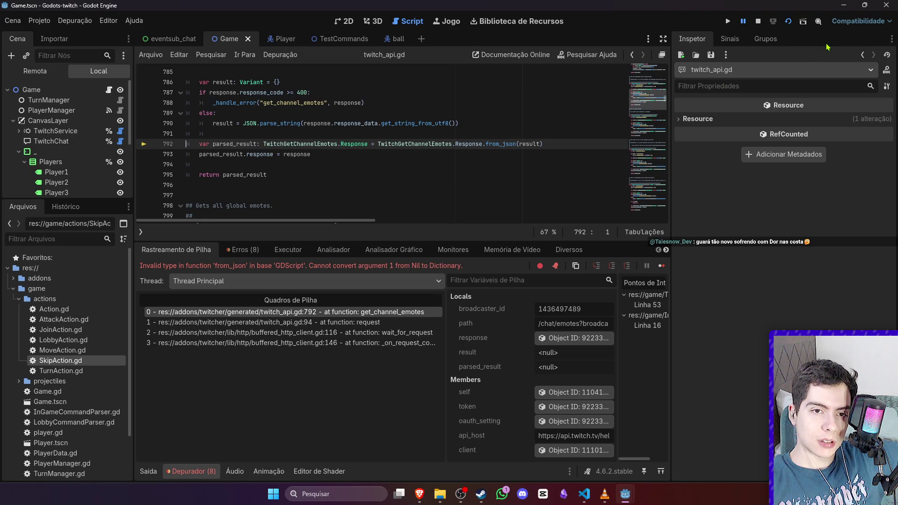
click(367, 322)
click(367, 314)
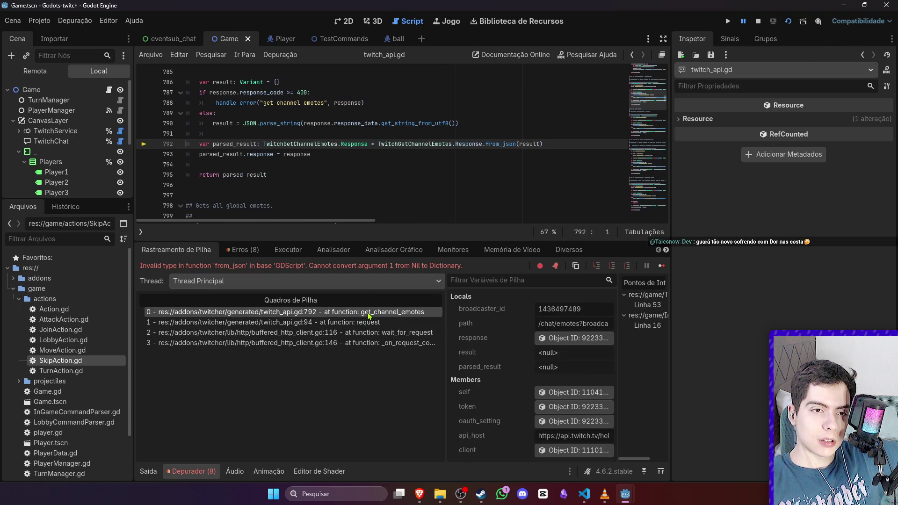
click(369, 333)
click(370, 314)
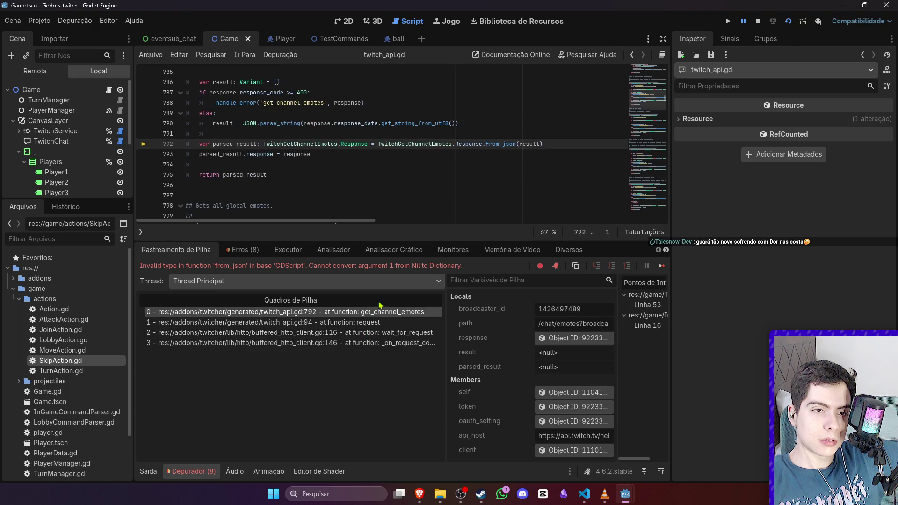
click(757, 21)
- Add 'if not result: return null' before parsed_result in twitch_api.gd, save, and rerun the game
click(305, 133)
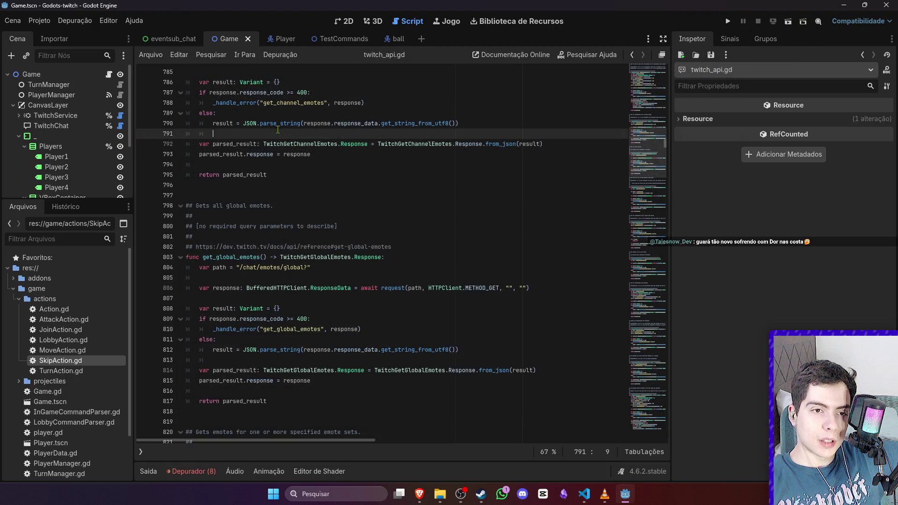
scroll(291, 157, up, 3)
key(Return)
key(Up)
key(BackSpace)
text(if e)
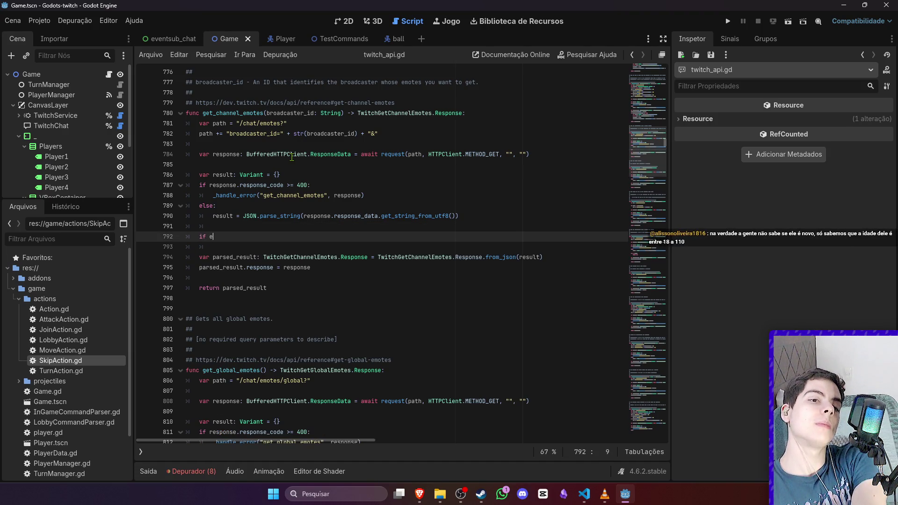
key(BackSpace)
text(resu)
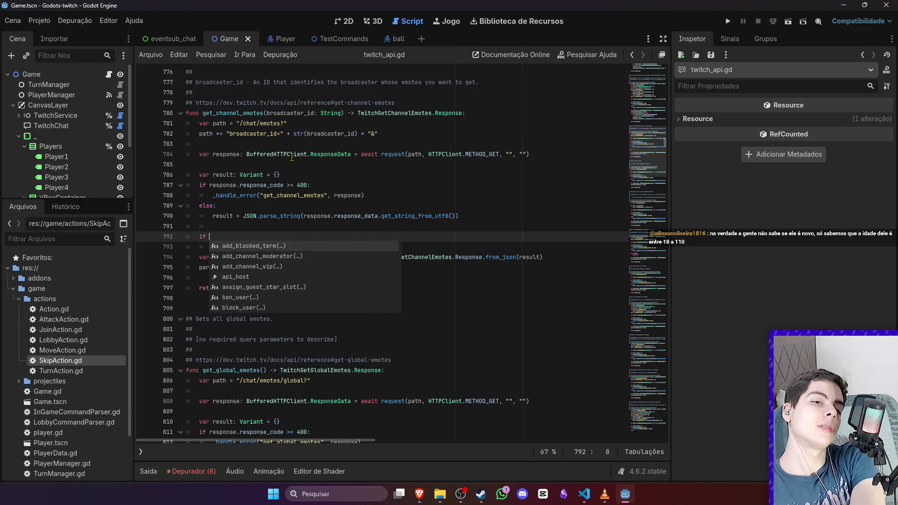
key(Return)
key(BackSpace)
key(BackSpace)
key(BackSpace)
text(not result:)
key(Return)
text(return null)
key(ctrl+s)
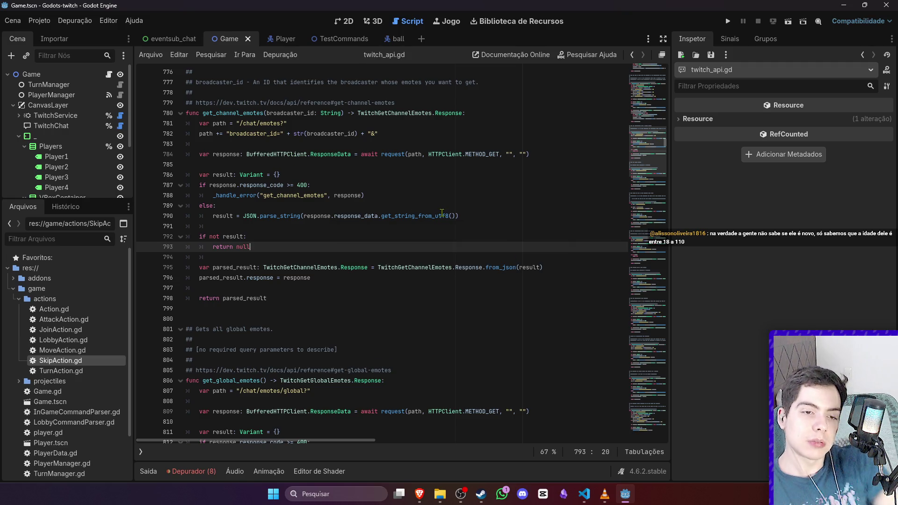
click(439, 185)
click(788, 21)
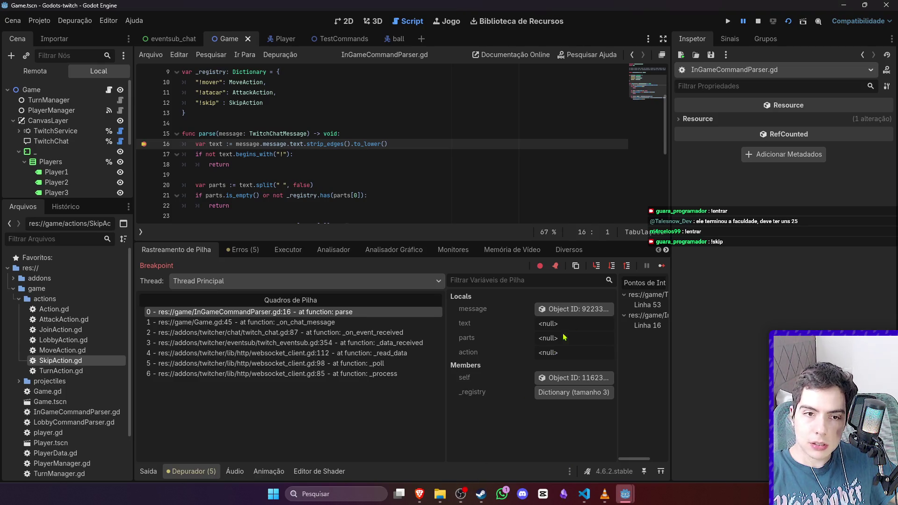
- Step four times through parse and twice through register_action to the SkipAction check, then continue
click(612, 266)
click(612, 266)
click(612, 266)
click(612, 266)
click(612, 266)
click(612, 266)
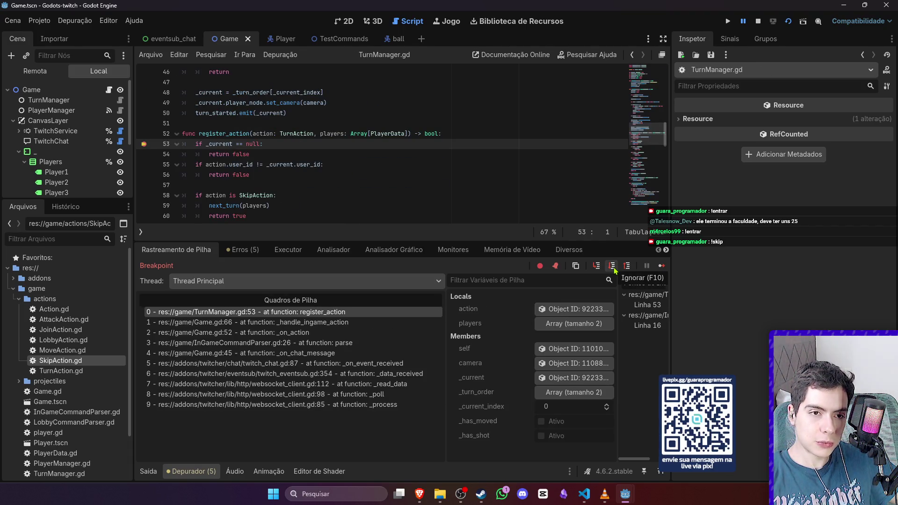
click(613, 269)
click(614, 269)
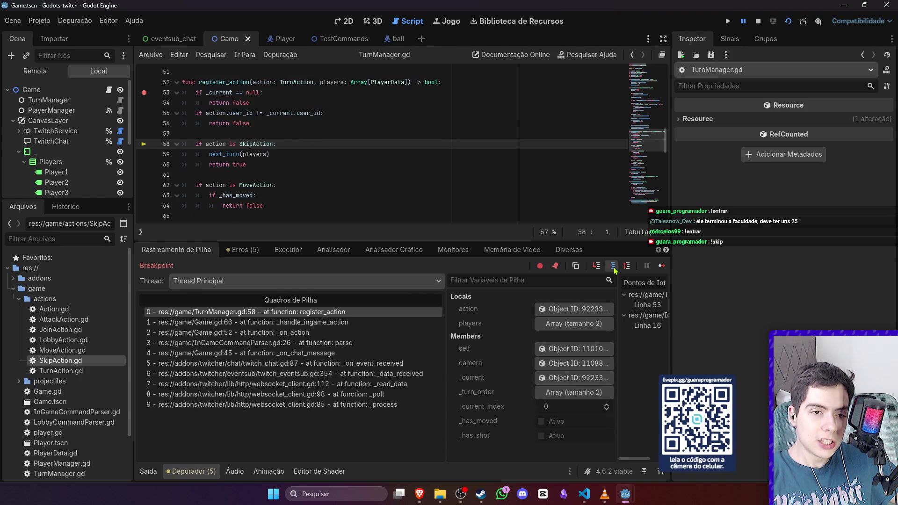
click(660, 267)
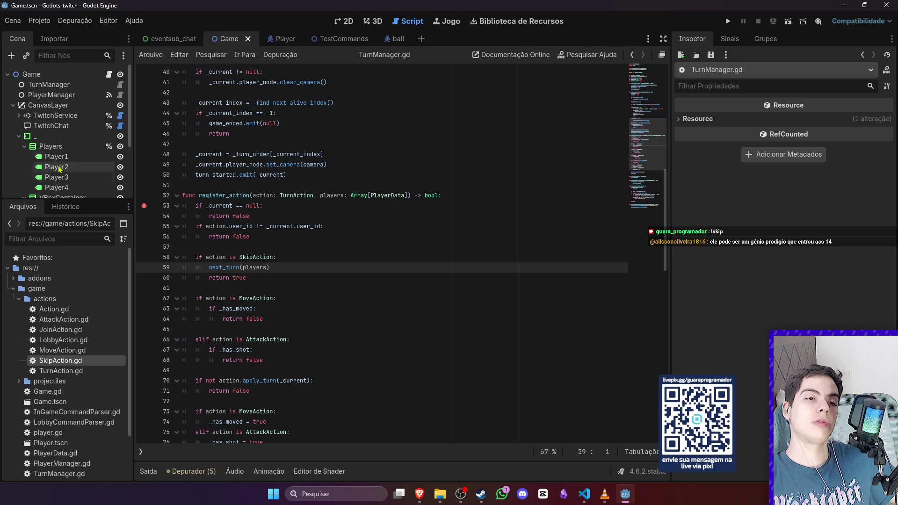
- Collapse CanvasLayer and review the Game script, InGameCommandParser.gd and LobbyCommandParser.gd
scroll(159, 76, up, 1)
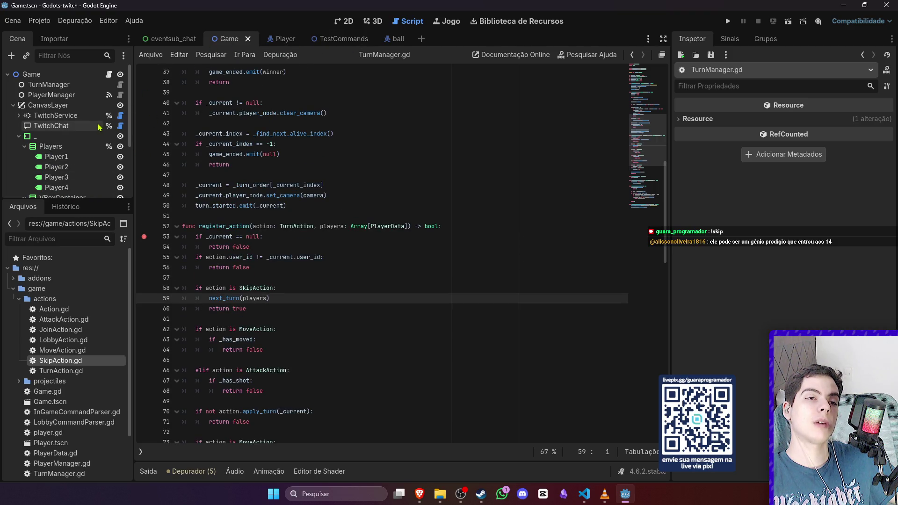
click(12, 105)
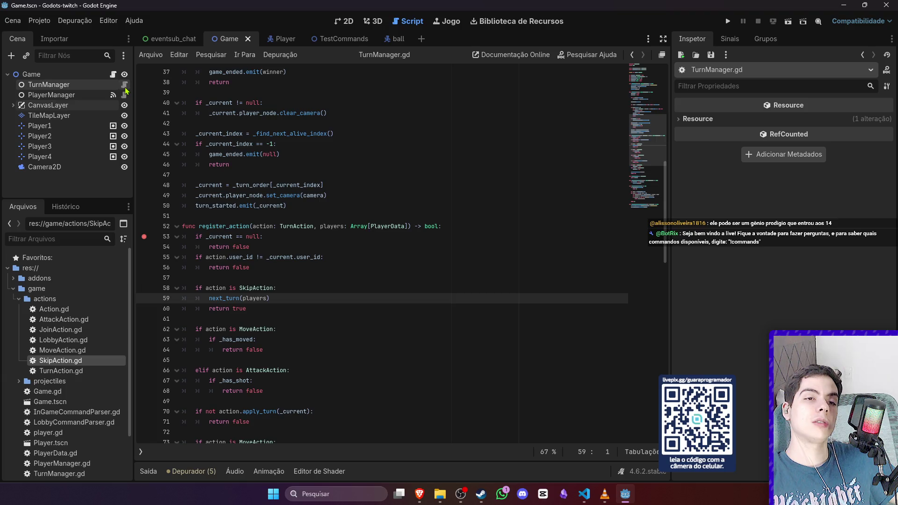
click(112, 74)
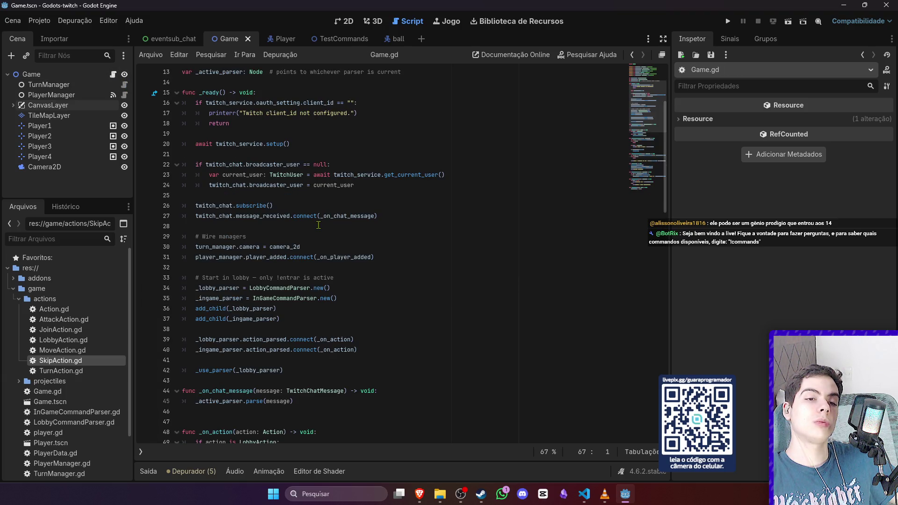
scroll(319, 226, down, 6)
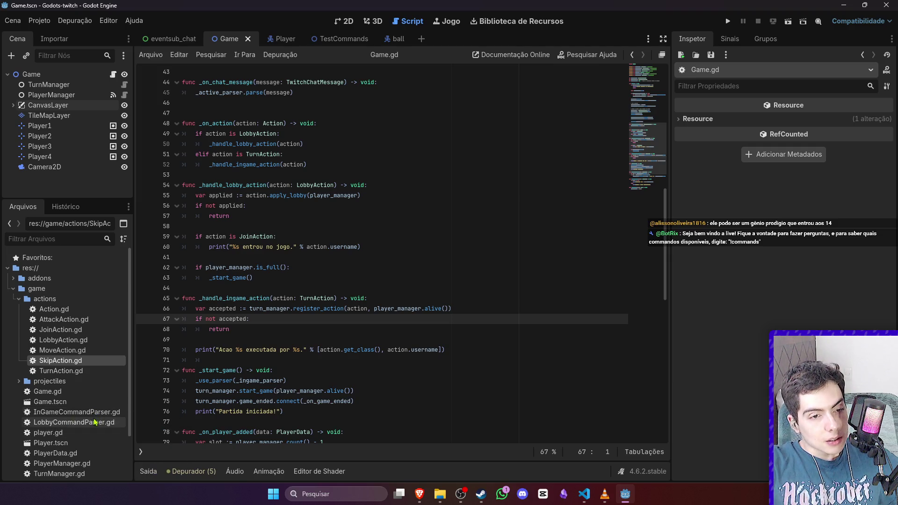
double_click(66, 414)
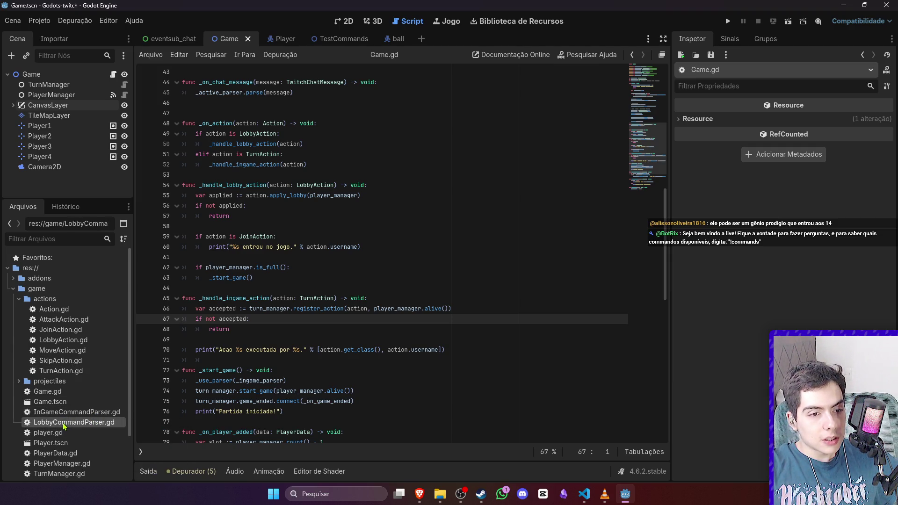
scroll(377, 193, up, 4)
click(376, 193)
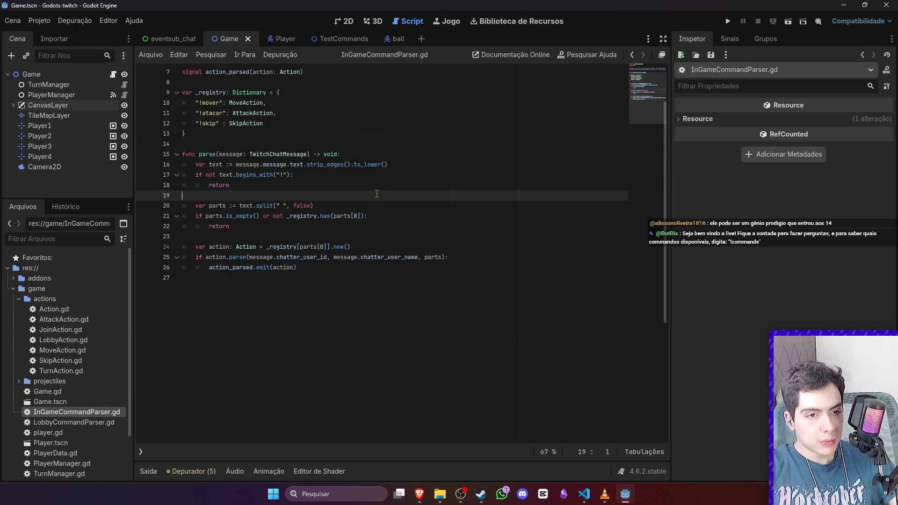
double_click(74, 421)
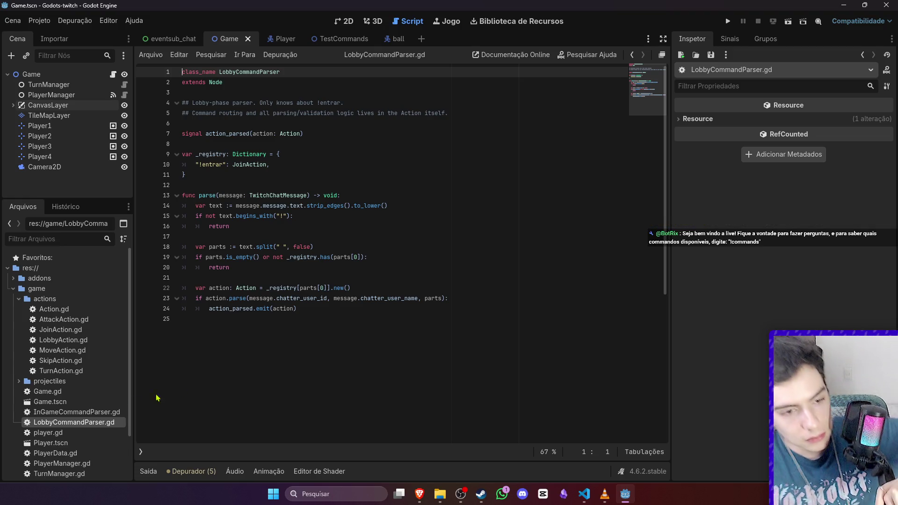
scroll(94, 467, down, 3)
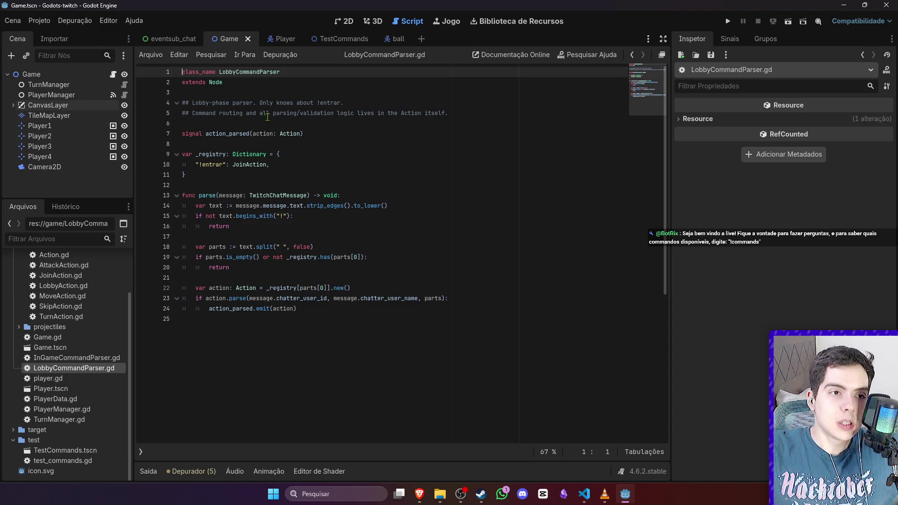
- Open the TurnManager script from the Scene dock and jump to the next_turn definition
click(116, 76)
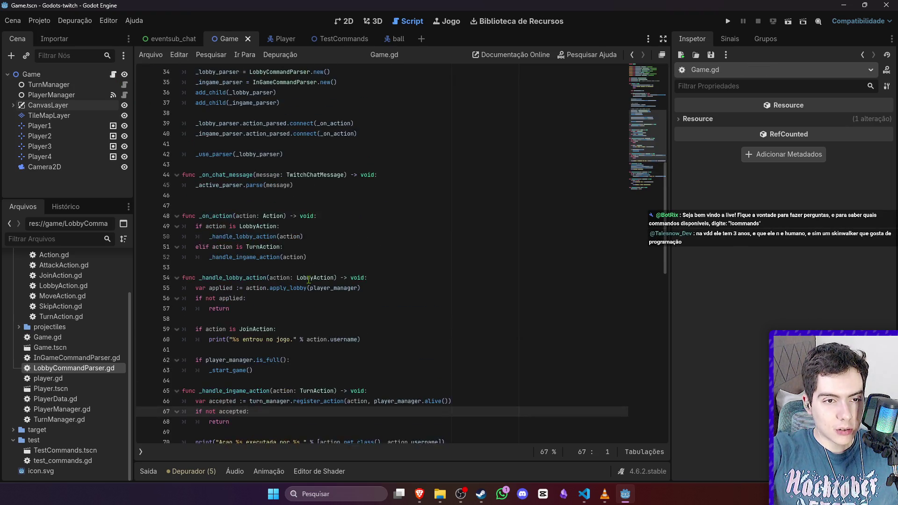
scroll(308, 280, up, 8)
scroll(309, 280, down, 2)
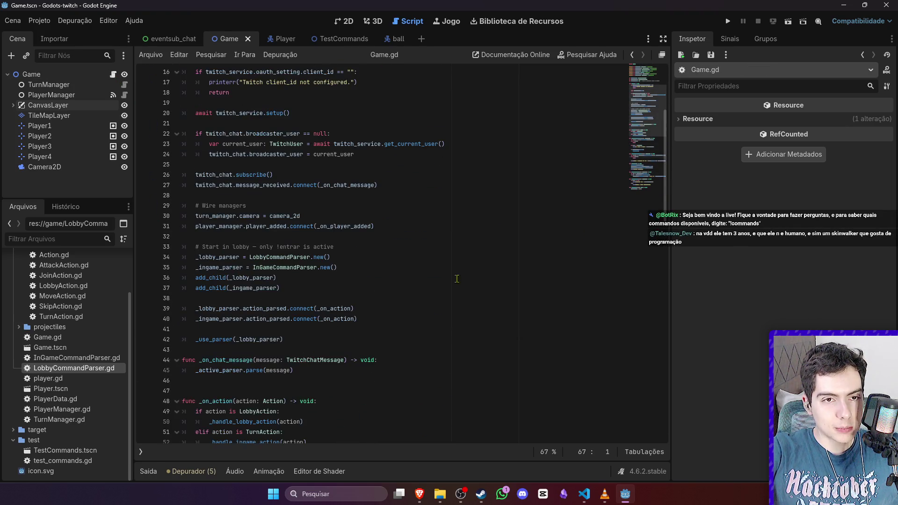
scroll(122, 367, up, 3)
click(125, 84)
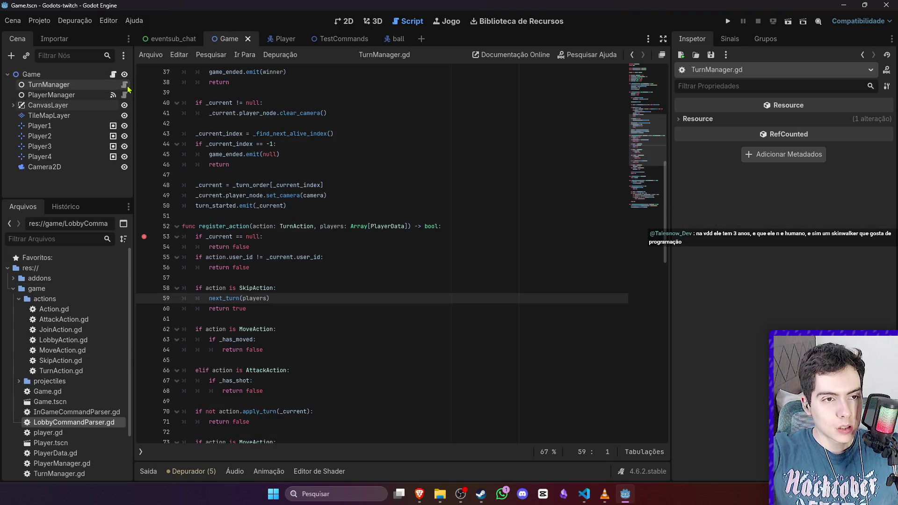
scroll(257, 280, down, 1)
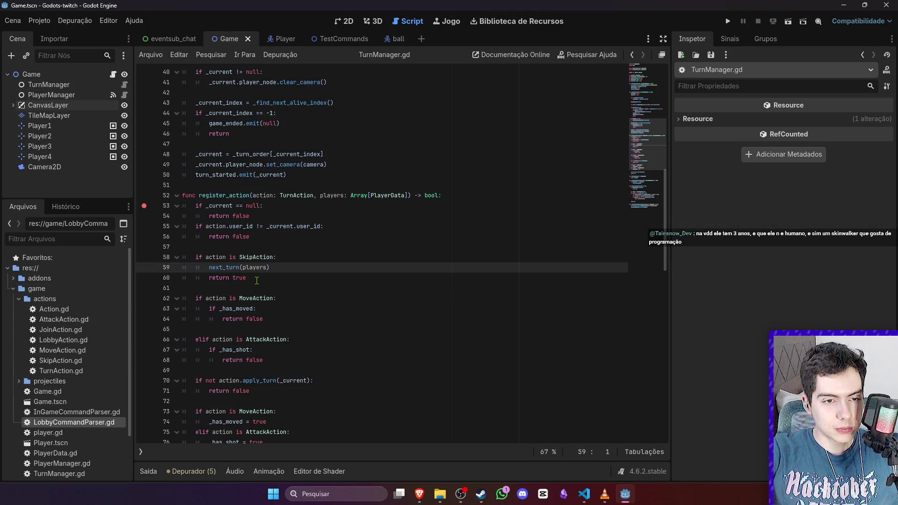
key(ctrl+Right)
key(Down)
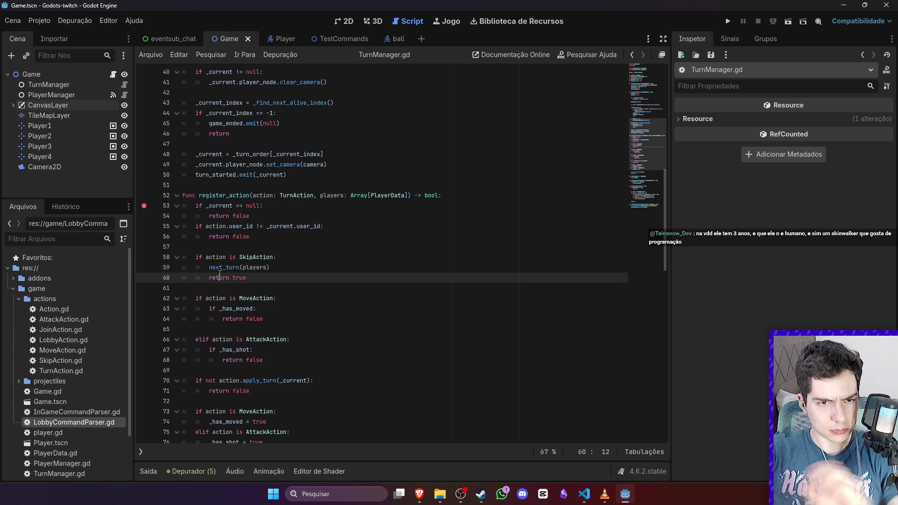
ctrl+click(222, 268)
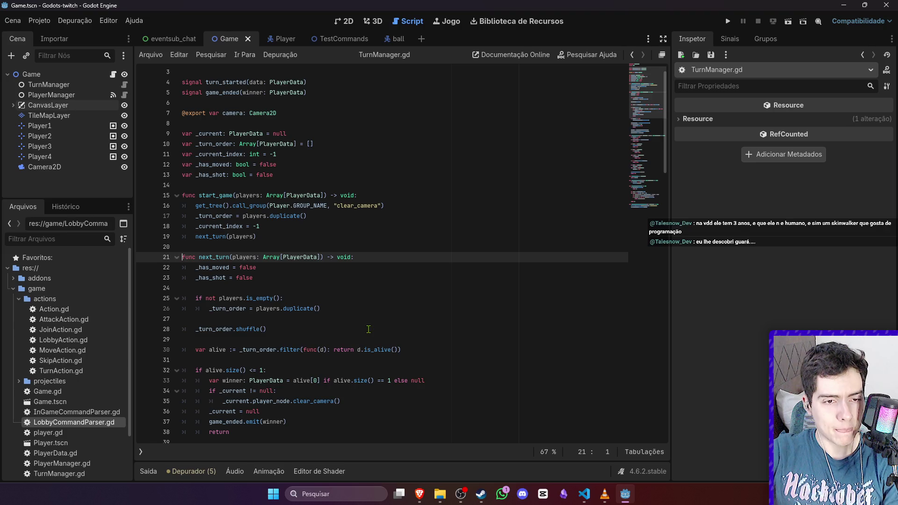
- Review the _find_next_alive_index definition, then run the current scene to wait for a chat !skip
scroll(369, 335, down, 4)
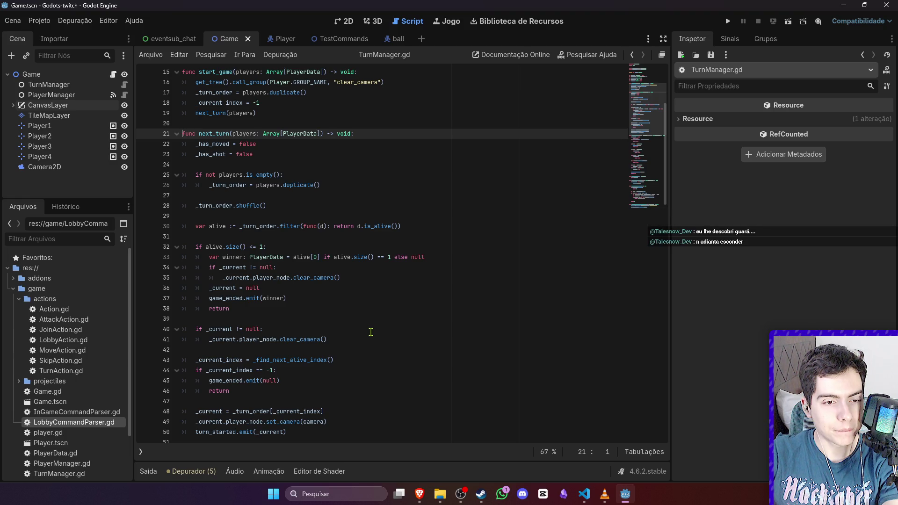
scroll(370, 332, up, 1)
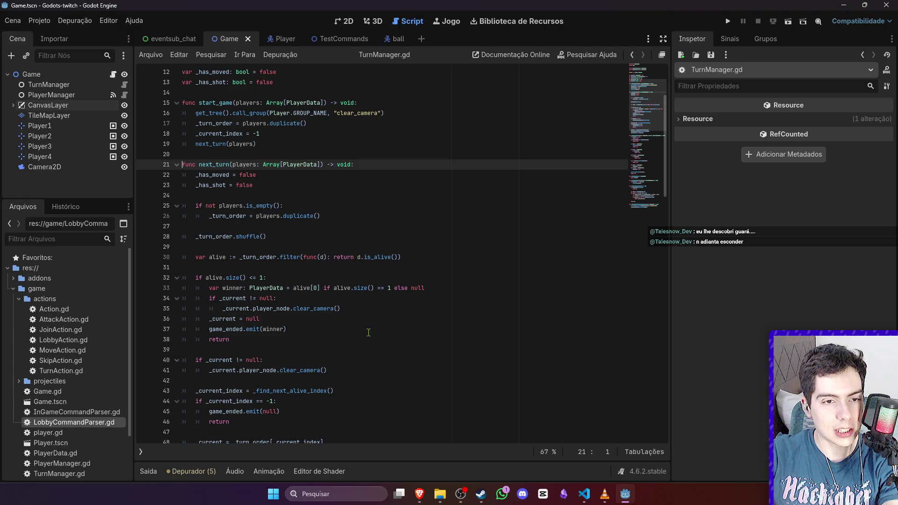
scroll(367, 334, down, 2)
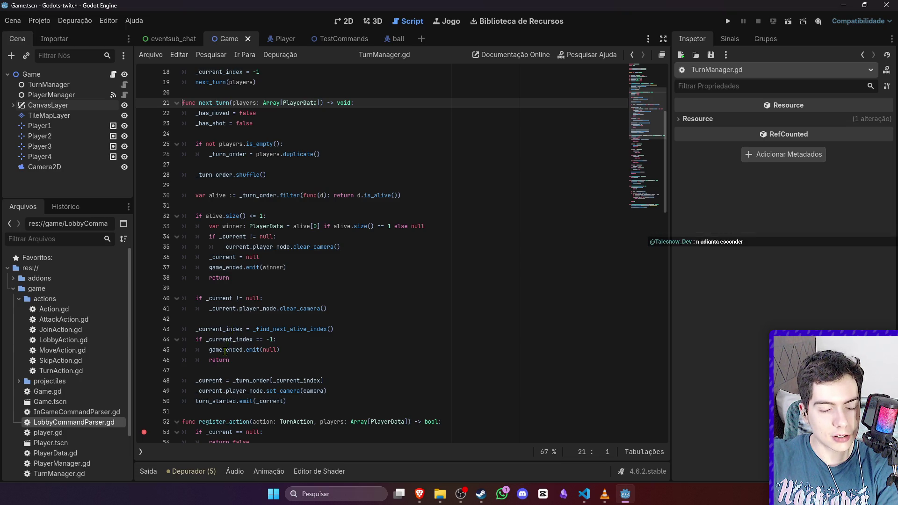
ctrl+click(301, 329)
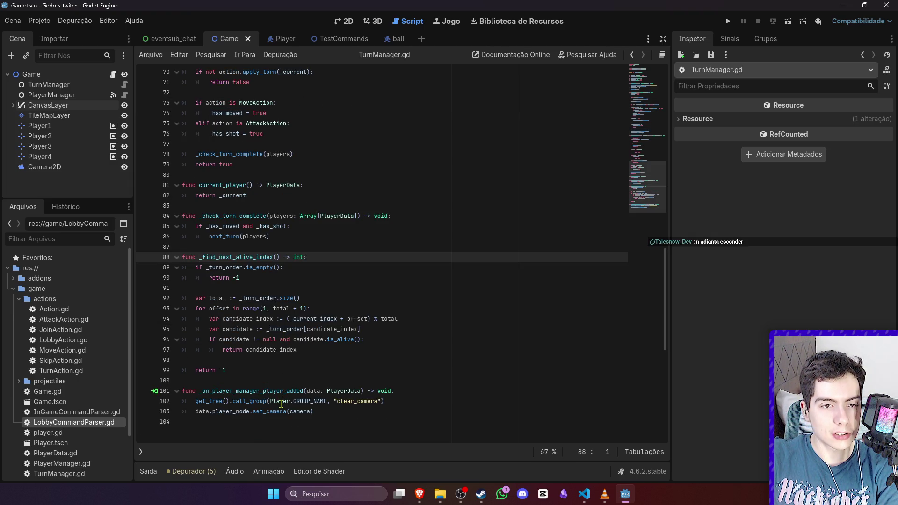
mouse_move(281, 405)
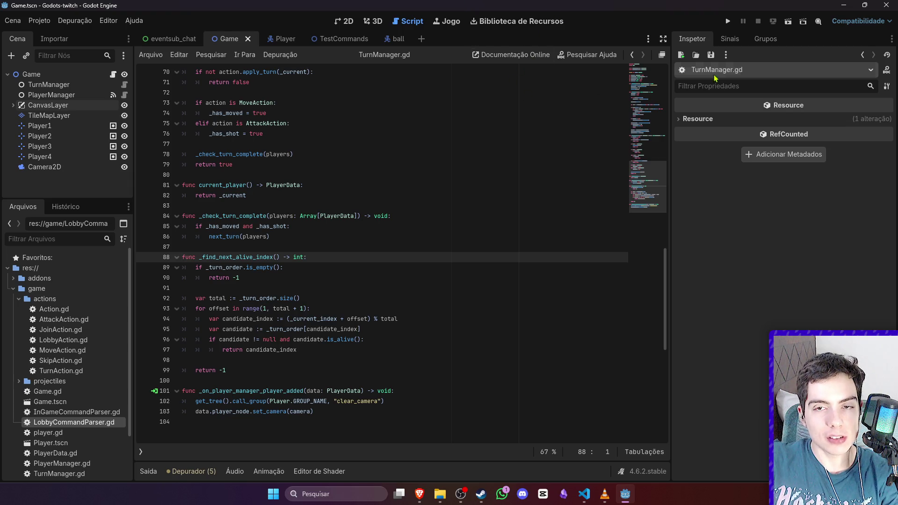
click(787, 22)
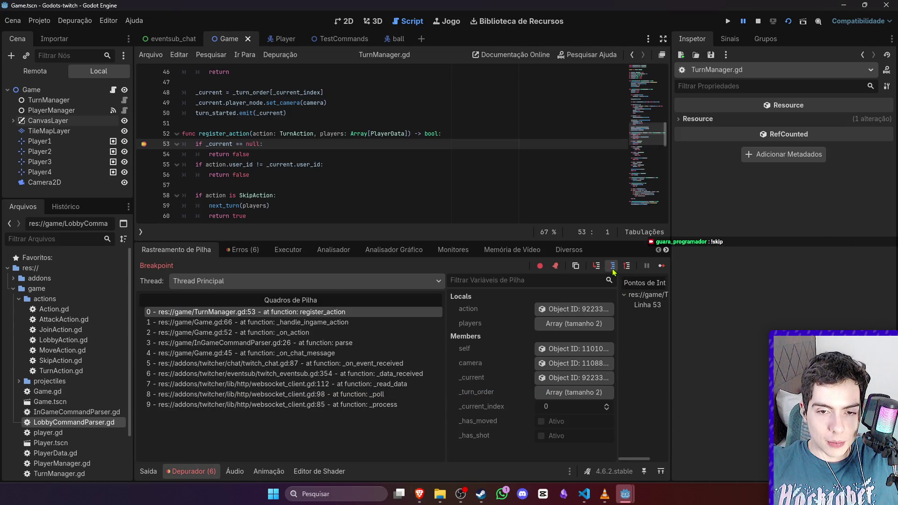
- Step from line 53 to the next_turn call on line 59, then into next_turn up to line 26
click(612, 267)
click(612, 266)
click(612, 267)
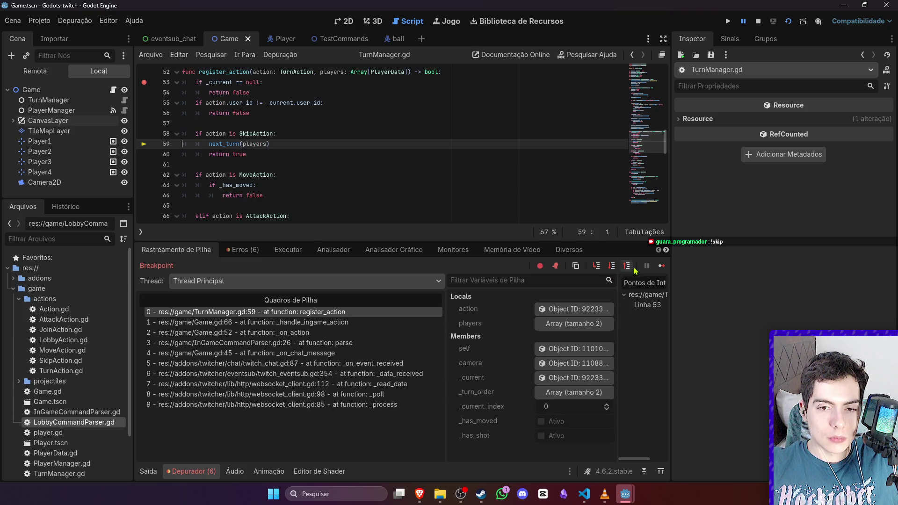
click(596, 265)
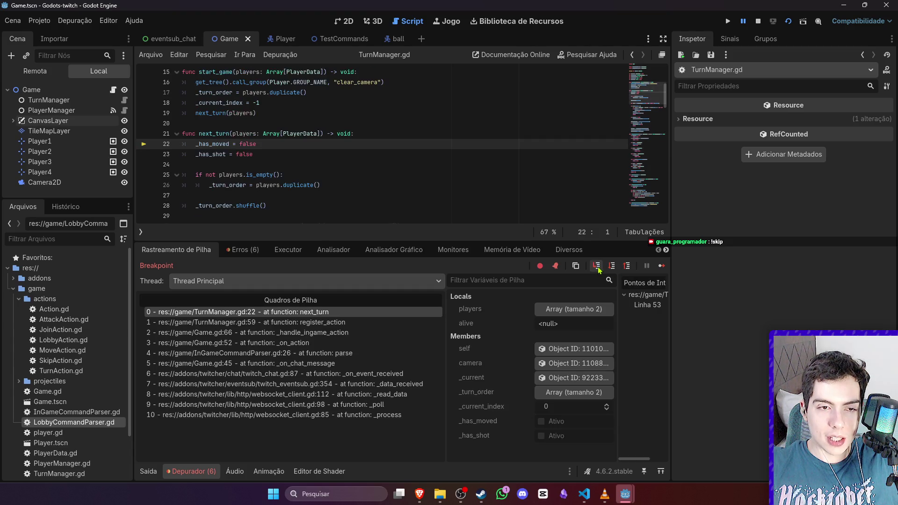
click(612, 265)
click(612, 271)
click(613, 271)
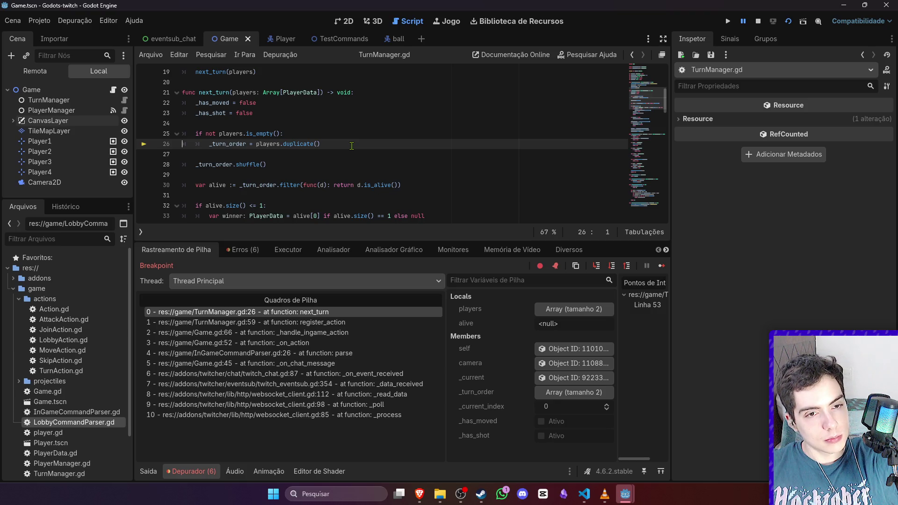
- Resume the paused game and bring the editor back in front of it
click(661, 265)
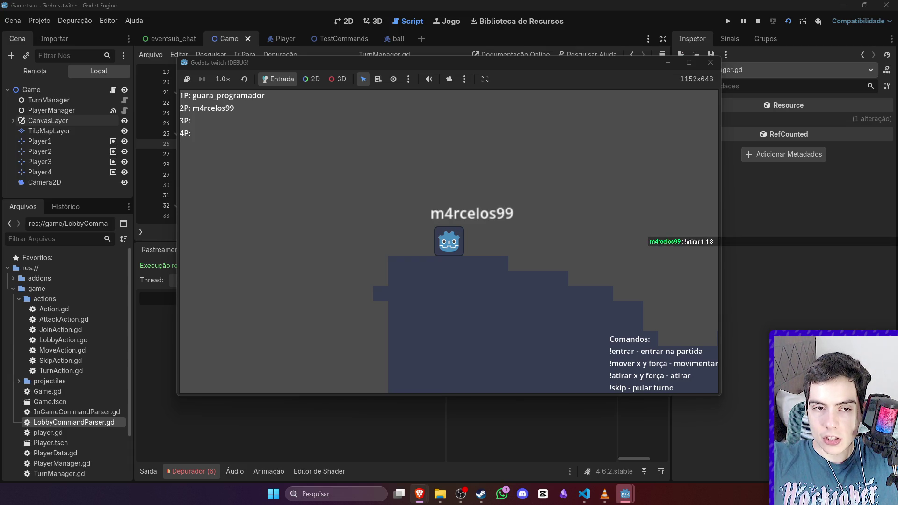
click(155, 346)
scroll(286, 161, up, 3)
scroll(286, 160, down, 3)
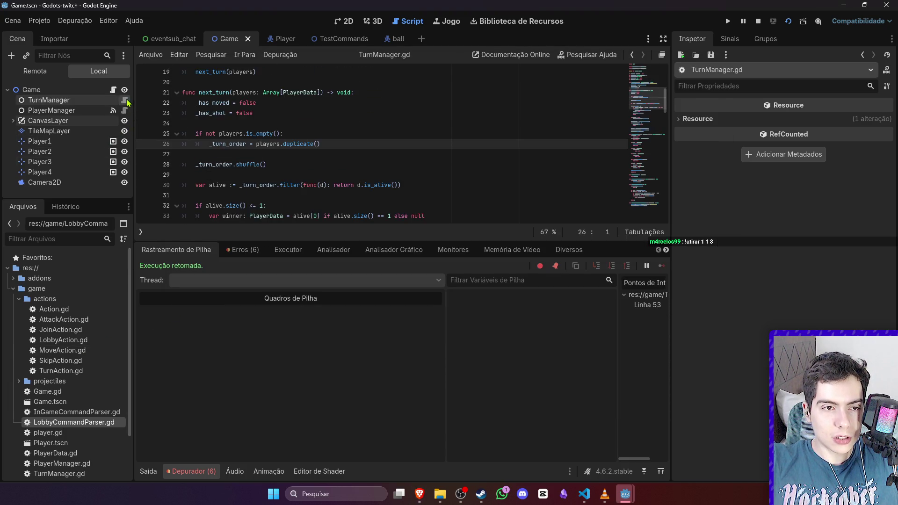
- Inspect the TurnManager node's properties and browse the Game.gd and TurnManager.gd scripts
scroll(200, 155, up, 3)
click(87, 99)
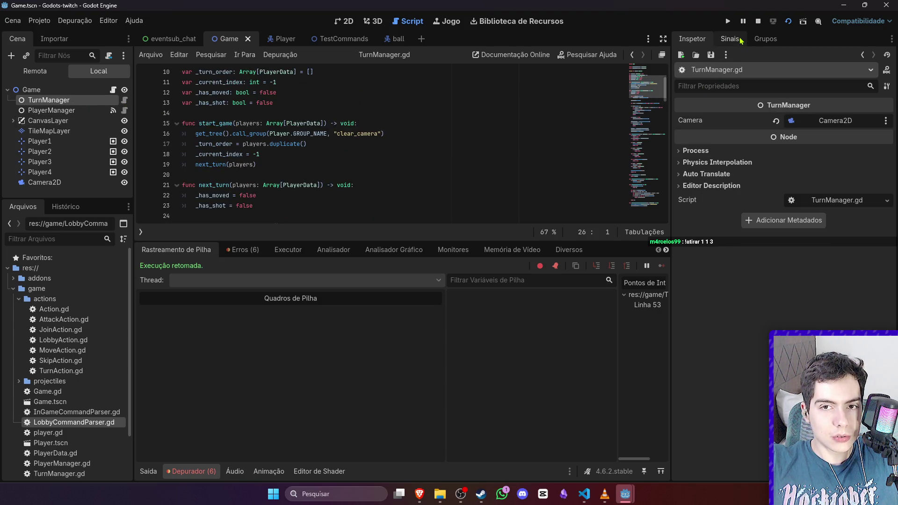
scroll(171, 140, up, 3)
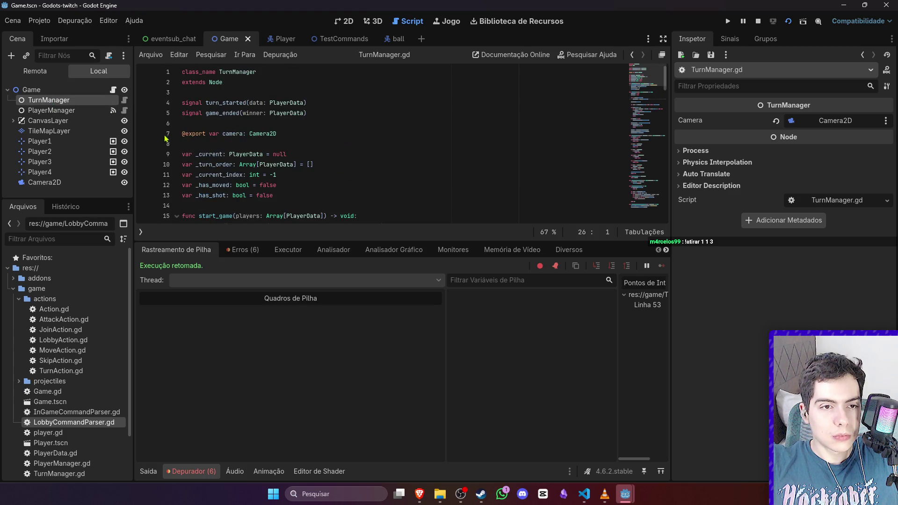
scroll(221, 153, down, 6)
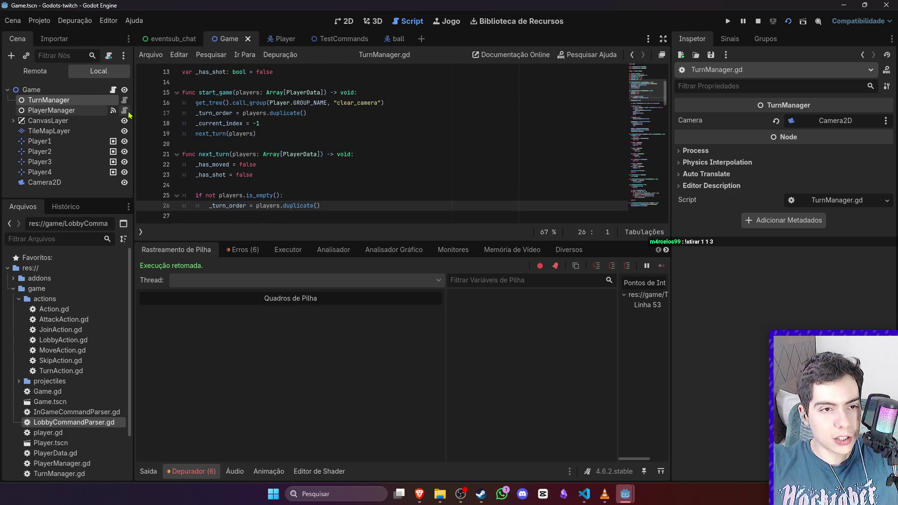
click(112, 90)
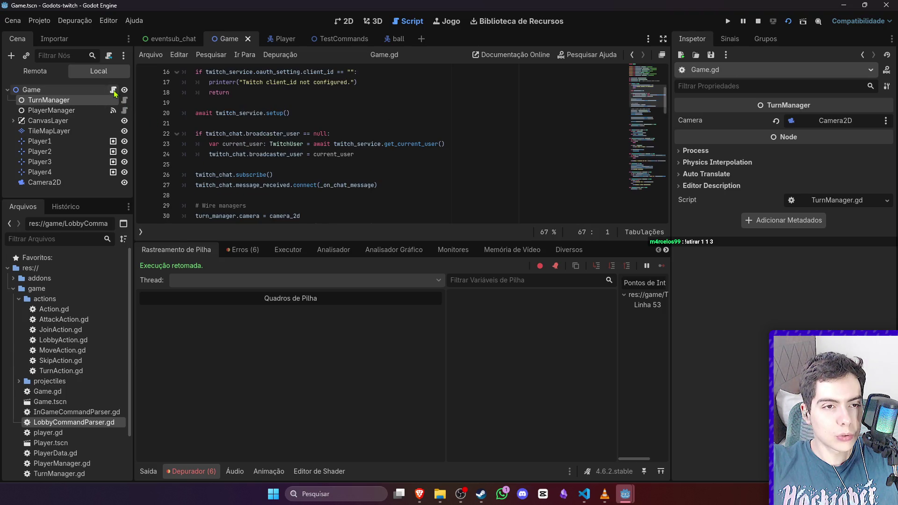
scroll(269, 165, up, 3)
scroll(269, 165, down, 3)
scroll(269, 165, up, 3)
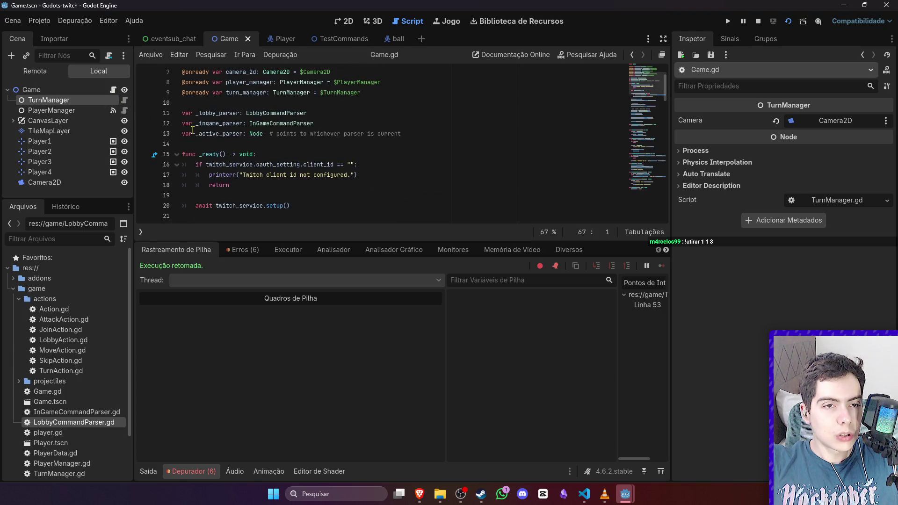
click(124, 99)
scroll(265, 154, up, 6)
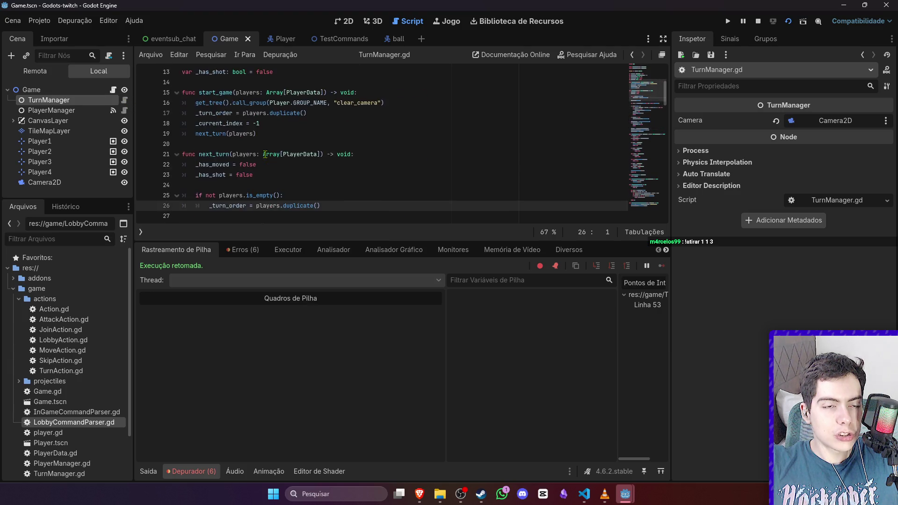
scroll(265, 154, down, 11)
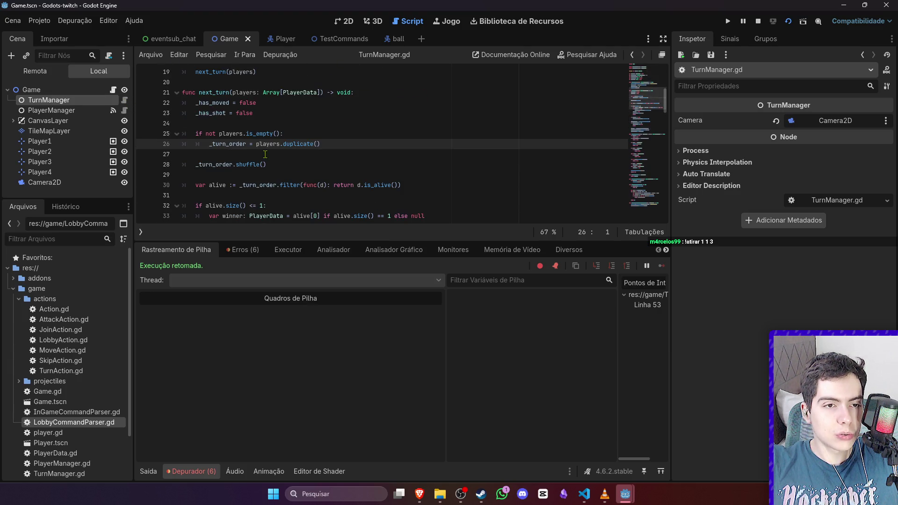
scroll(265, 154, down, 5)
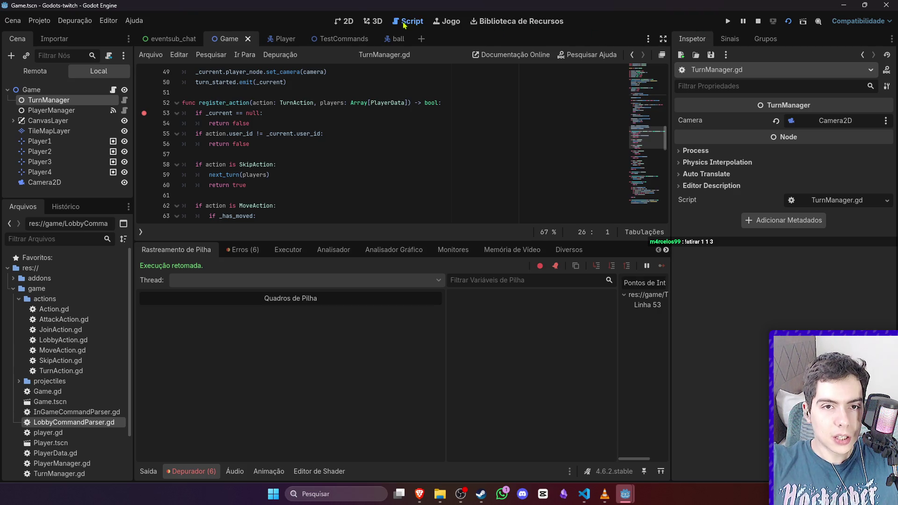
- Review InGameCommandParser.gd, switch to the 2D view, zoom the canvas, and bring the game window forward
click(346, 21)
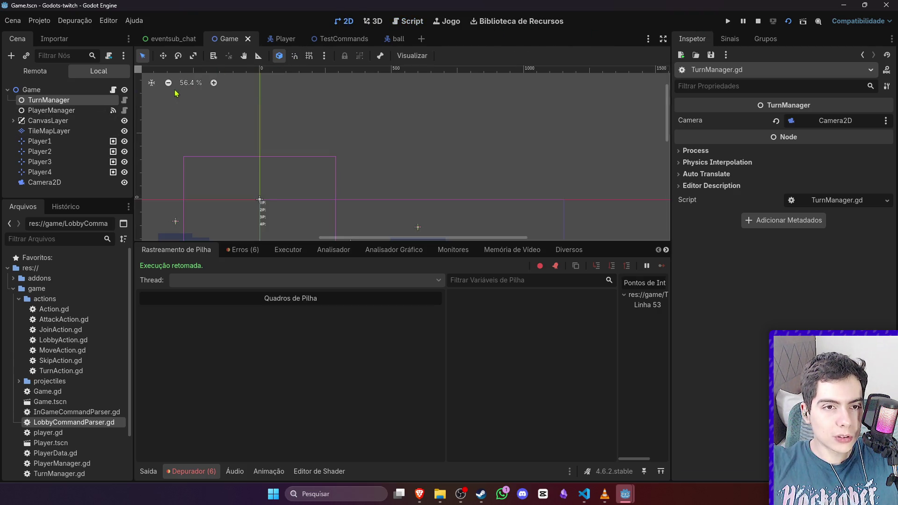
click(113, 89)
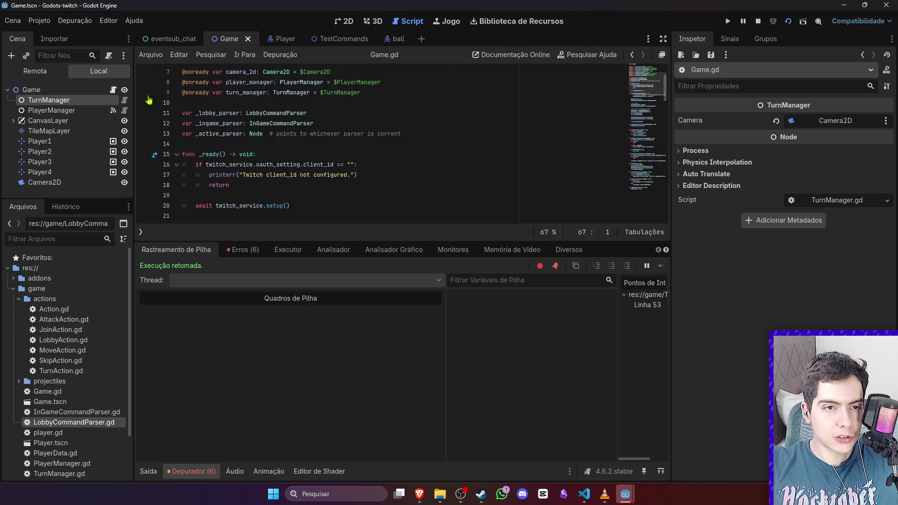
ctrl+click(265, 186)
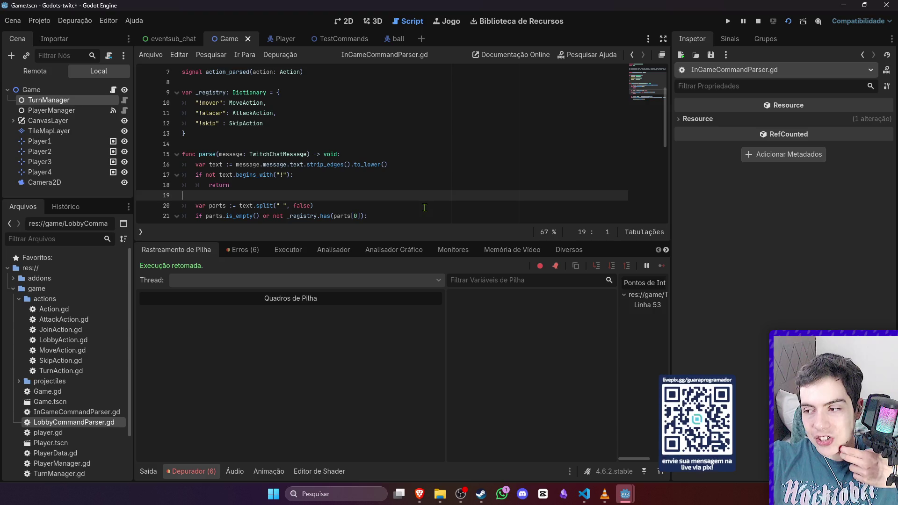
click(346, 21)
scroll(359, 154, down, 9)
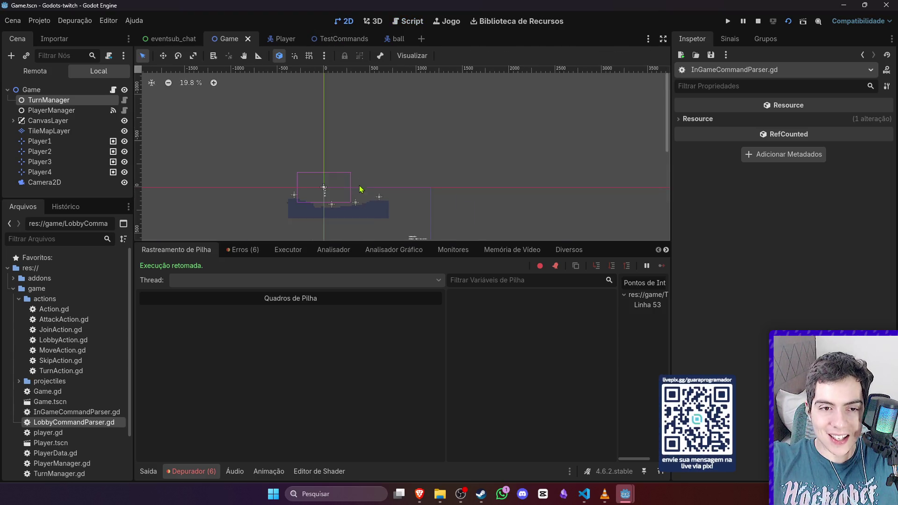
scroll(367, 223, up, 9)
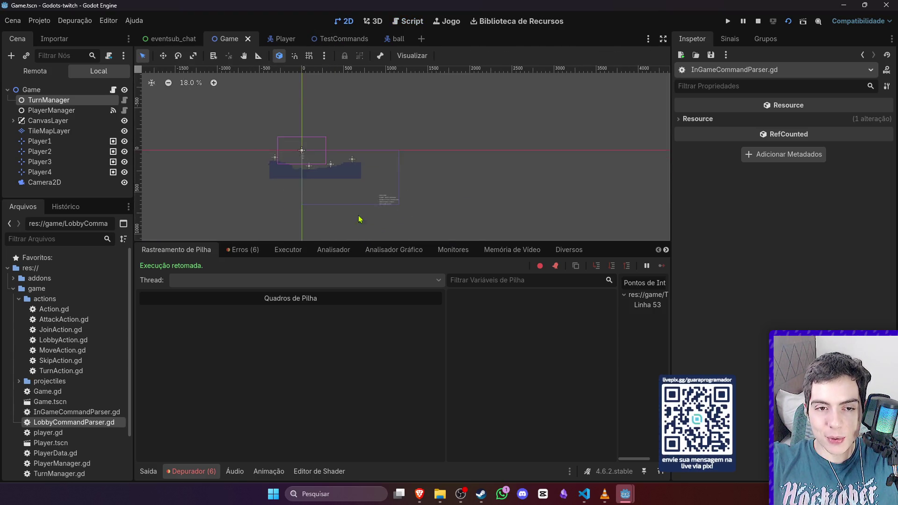
mouse_move(621, 494)
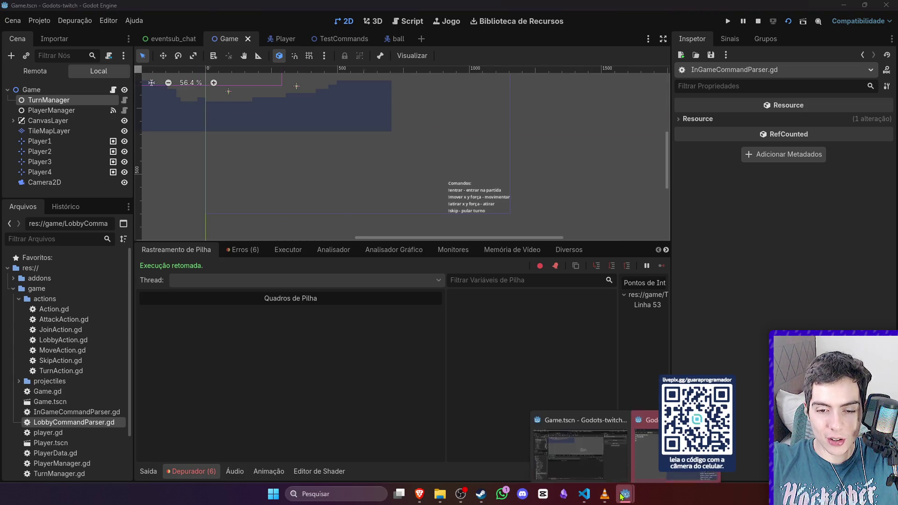
click(673, 444)
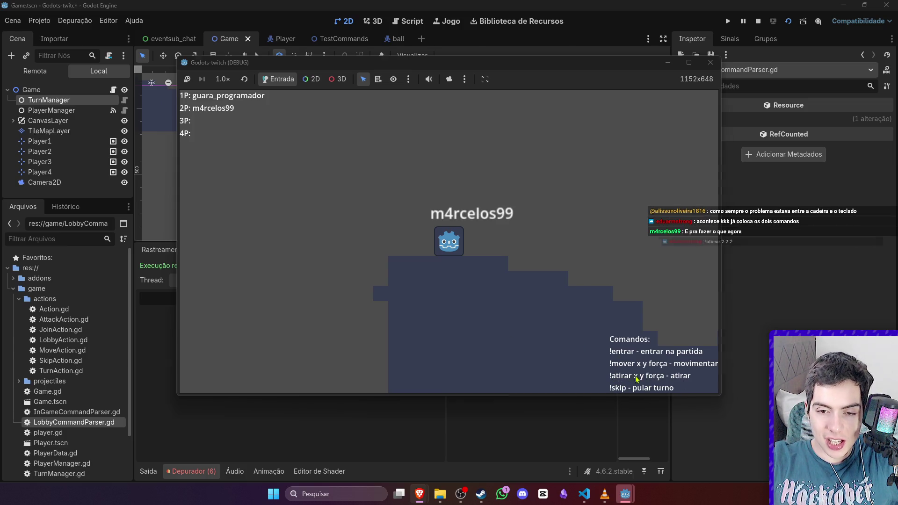
- Continue from the breakpoint and return to the debugger once '!atacar 1 1 3' halts it again
click(630, 5)
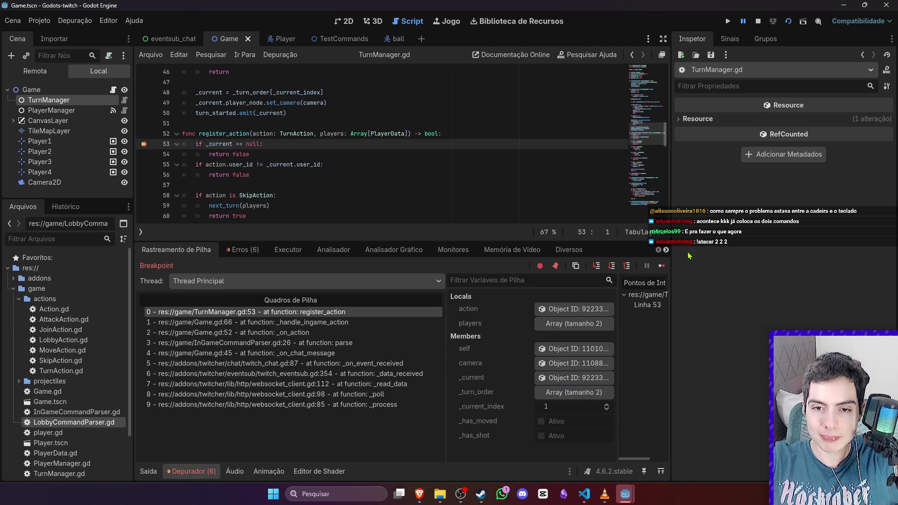
click(659, 269)
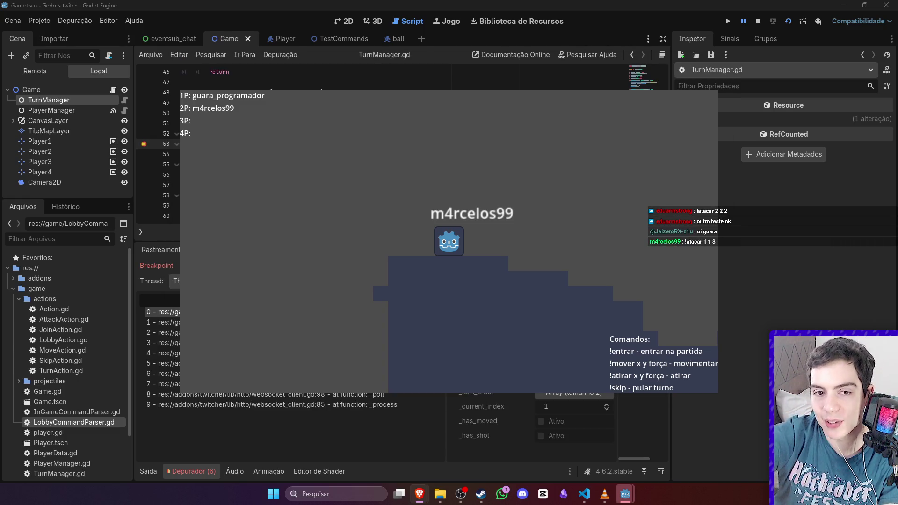
click(652, 49)
- Step over register_action's lines, past the move and attack checks, to the apply_turn call
click(612, 265)
click(611, 265)
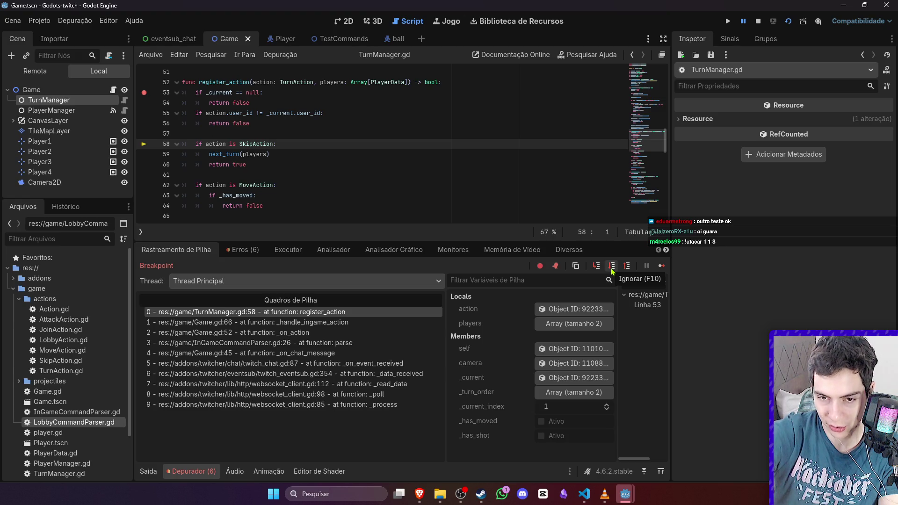
click(611, 269)
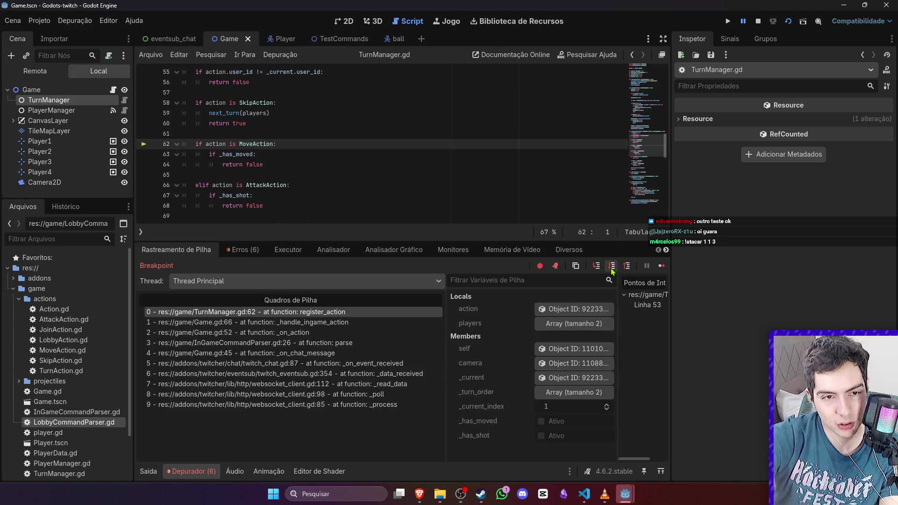
click(611, 269)
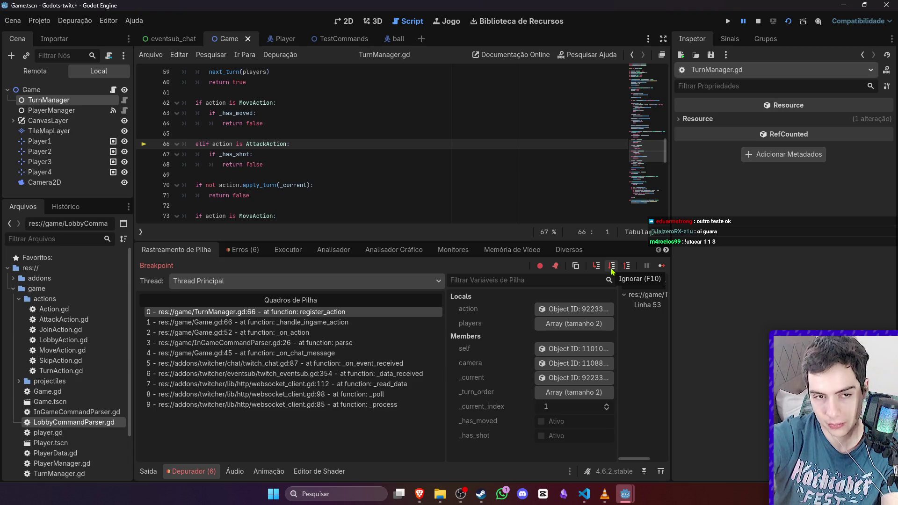
click(611, 265)
click(612, 266)
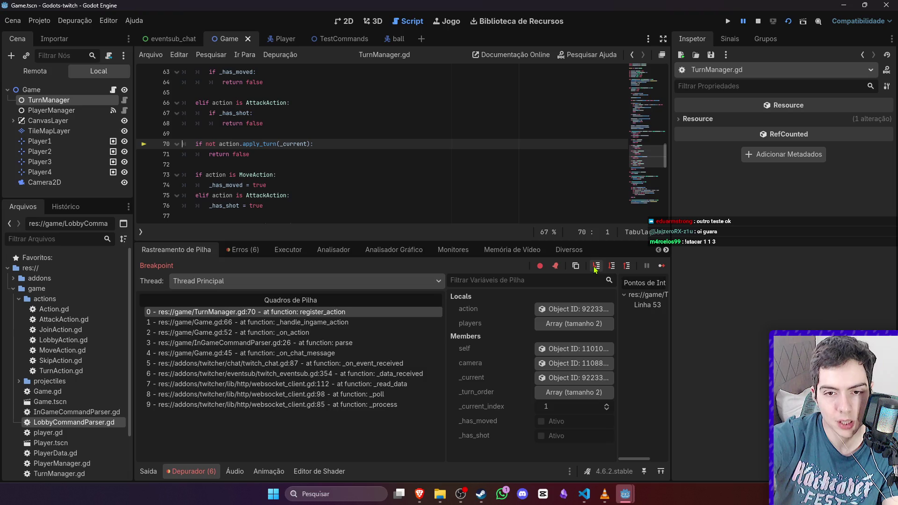
- Step into AttackAction.apply_turn, advance to the projectile spawn line 29, then resume the game
click(596, 266)
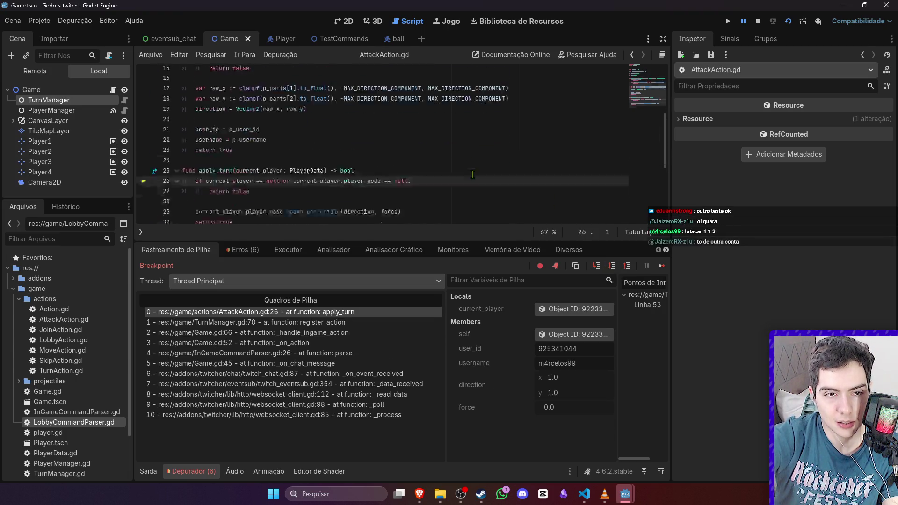
click(610, 266)
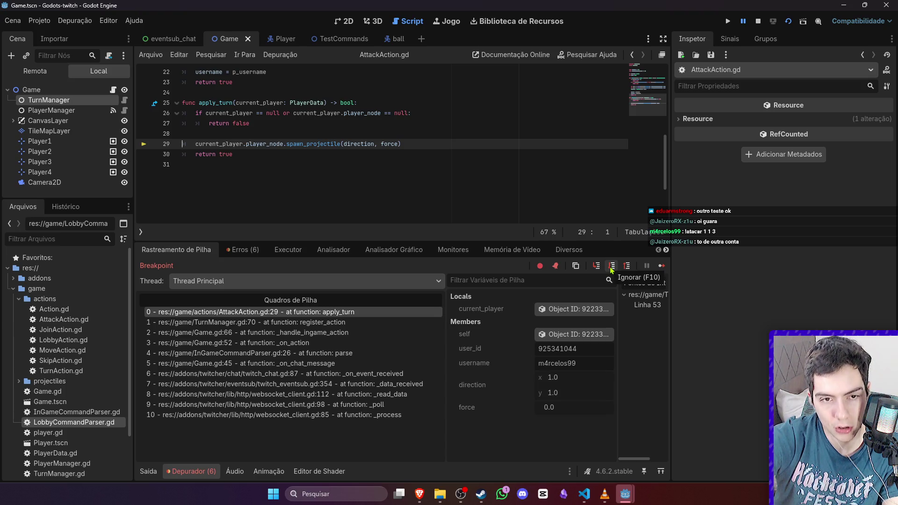
click(661, 266)
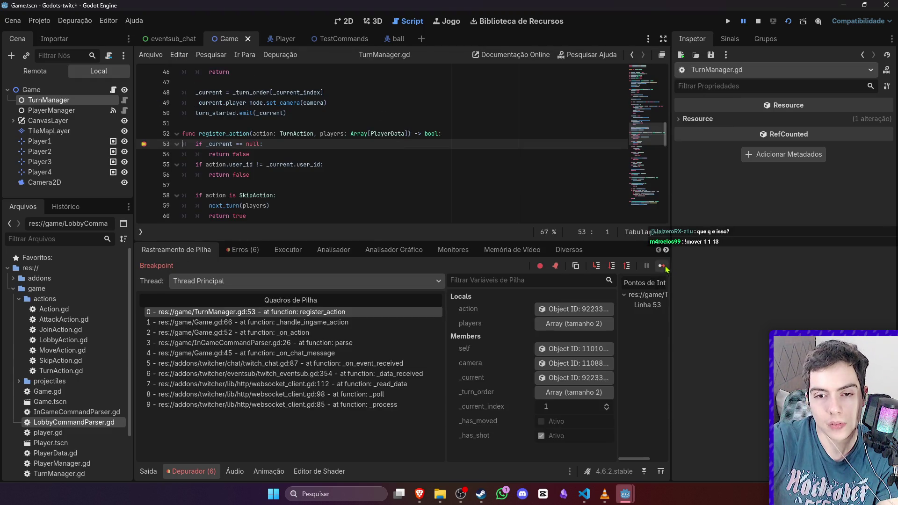
click(662, 265)
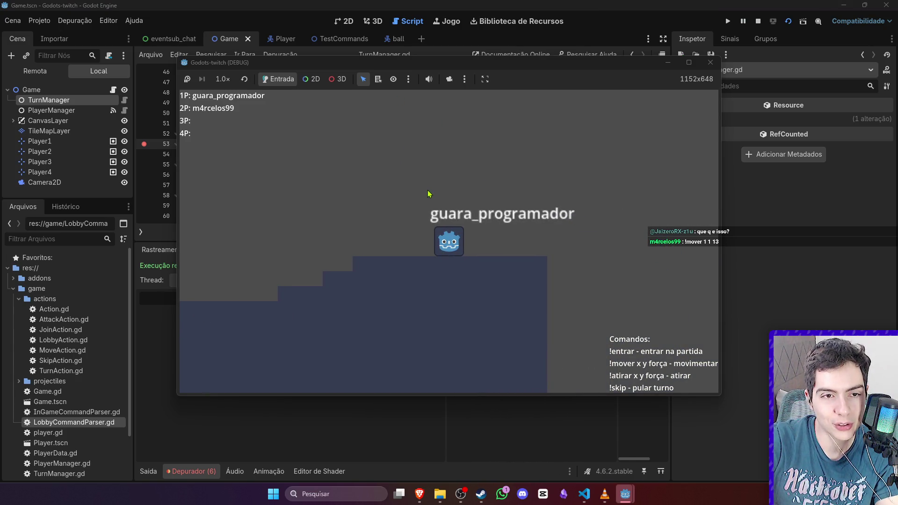
- Stop the running game and put the caret on the skip branch's next_turn call
click(757, 22)
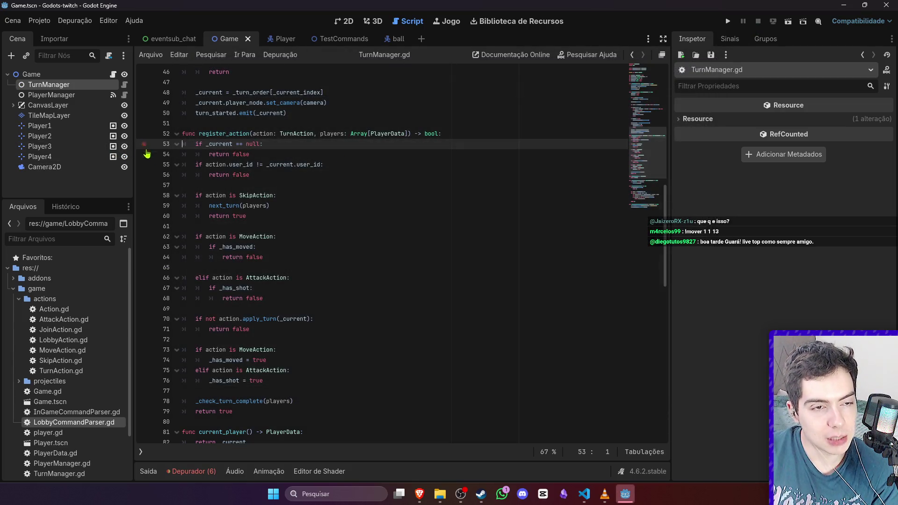
click(304, 206)
scroll(307, 232, down, 3)
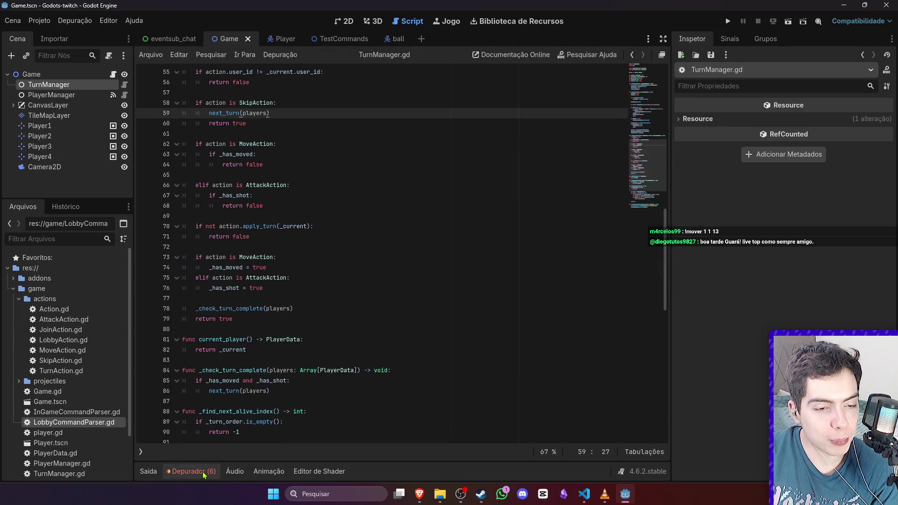
- Review the Debugger Errors list, jump to the twitch_api.gd parse error, then show ball.gd
click(198, 472)
click(241, 253)
double_click(346, 353)
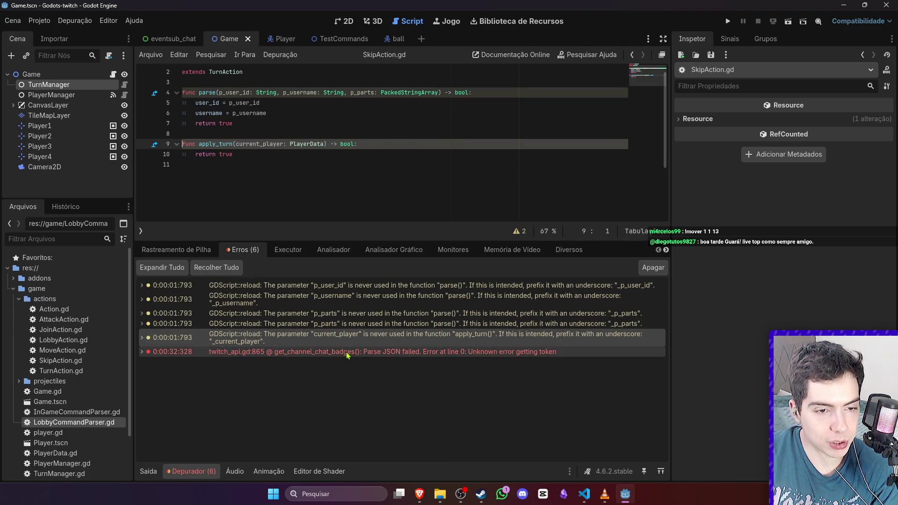
scroll(314, 199, up, 2)
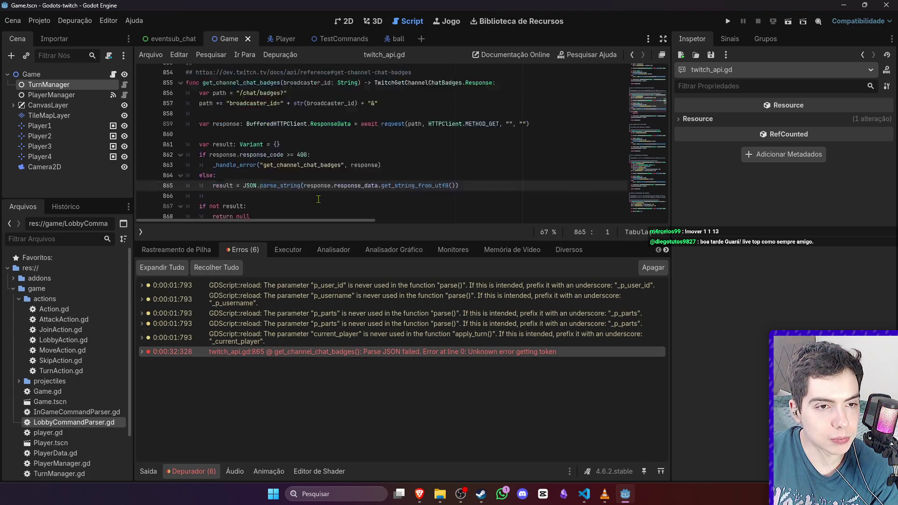
scroll(312, 201, down, 3)
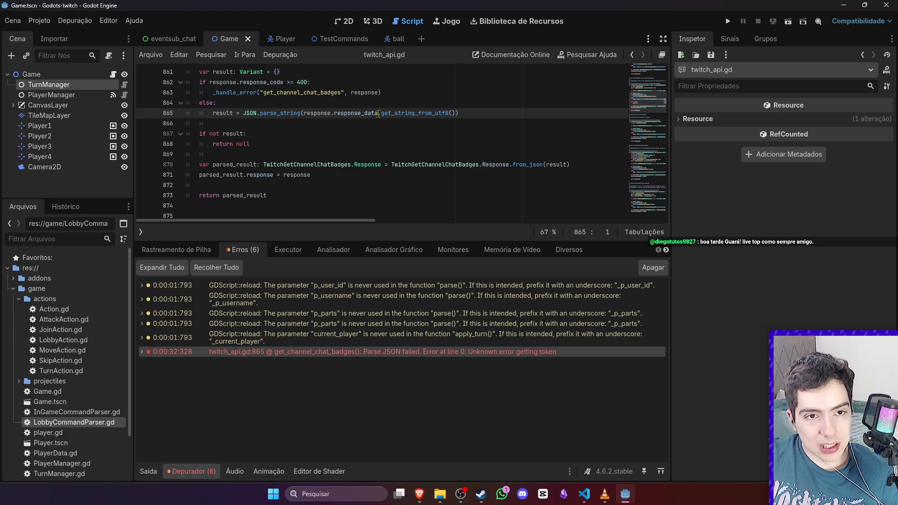
click(346, 41)
click(395, 42)
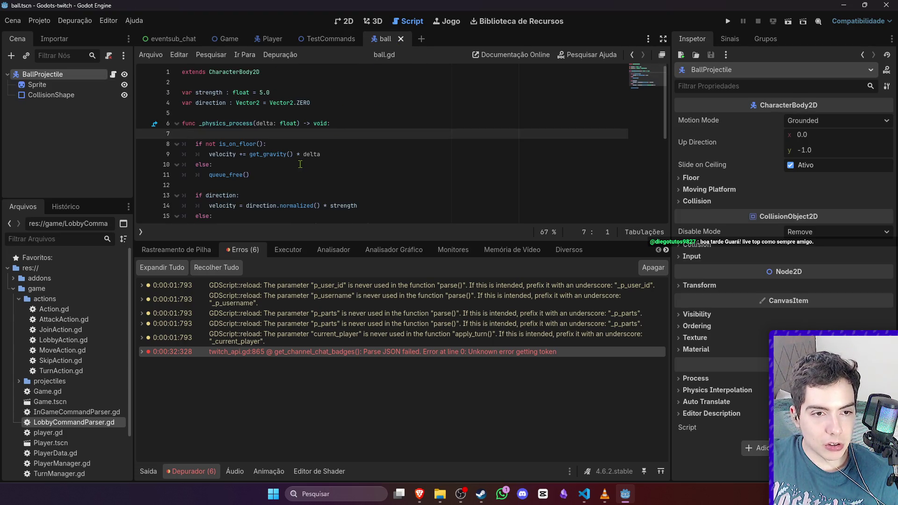
- Delete the else branch that calls queue_free() when the ball lands
click(283, 164)
click(278, 177)
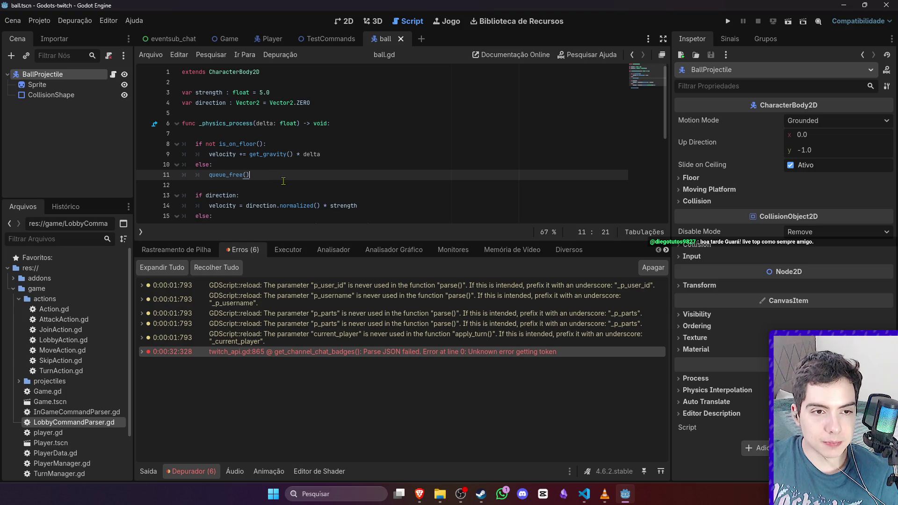
drag(250, 175, 182, 164)
drag(250, 175, 160, 166)
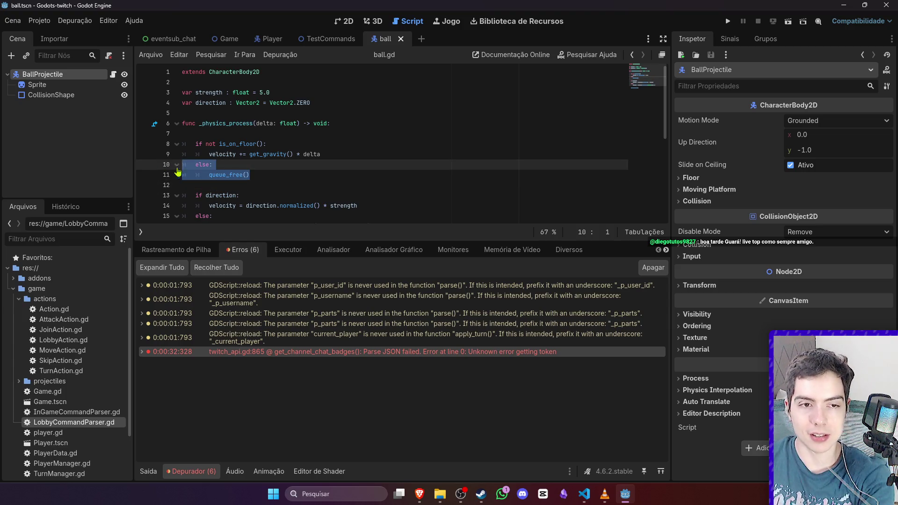
key(BackSpace)
key(BackSpace)
key(Up)
- Add a Timer child node under BallProjectile
right_click(64, 75)
click(83, 99)
text(Timer)
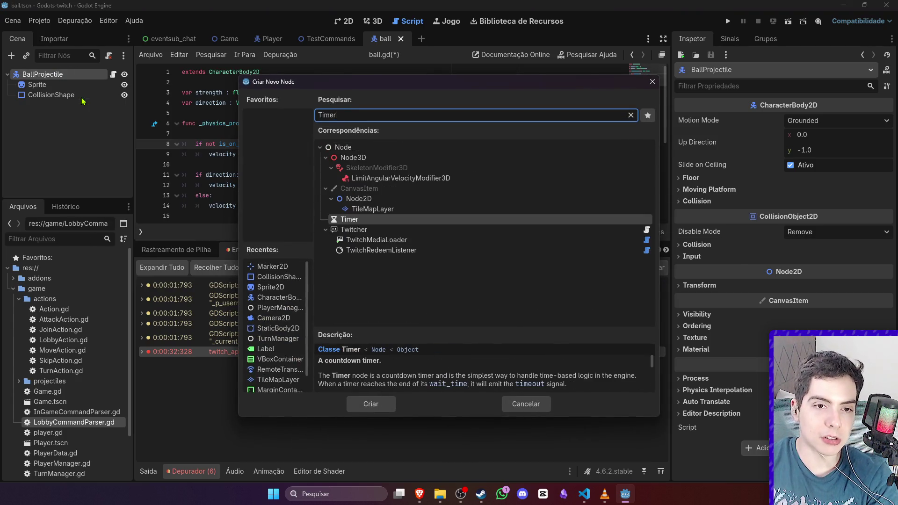
key(Return)
- Give the Timer a 15 s Wait Time with Autostart enabled, and save the scene
click(839, 134)
text(5)
key(Return)
click(793, 164)
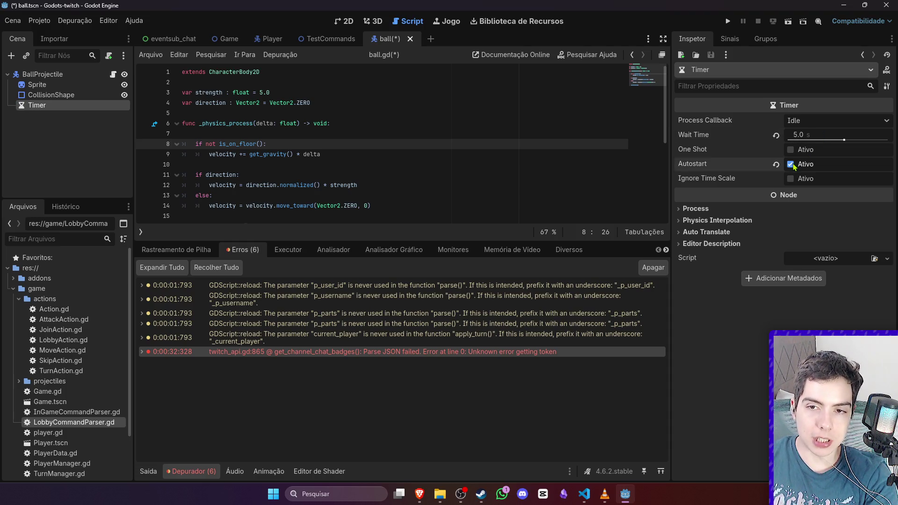
click(824, 137)
text(15)
key(Return)
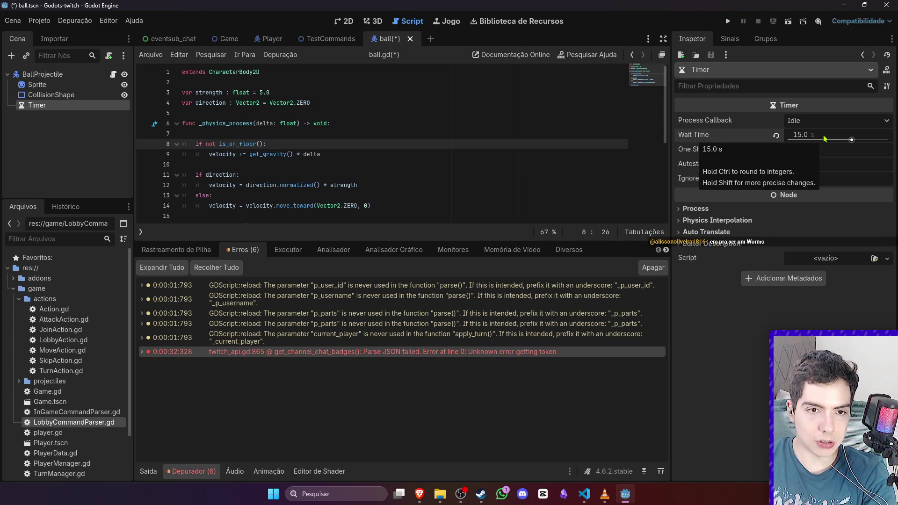
click(280, 134)
key(ctrl+s)
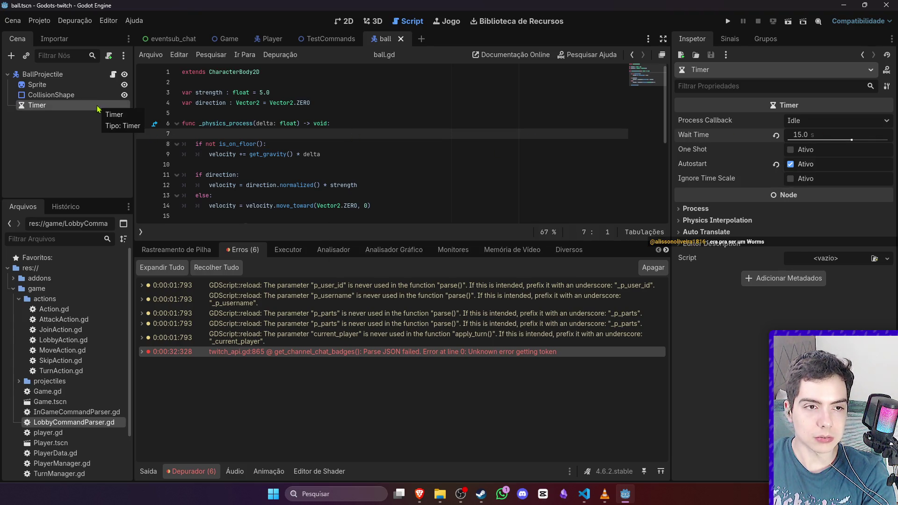
- Connect the Timer's timeout to a new _on_timer_timeout handler calling queue_free(), and save
click(730, 38)
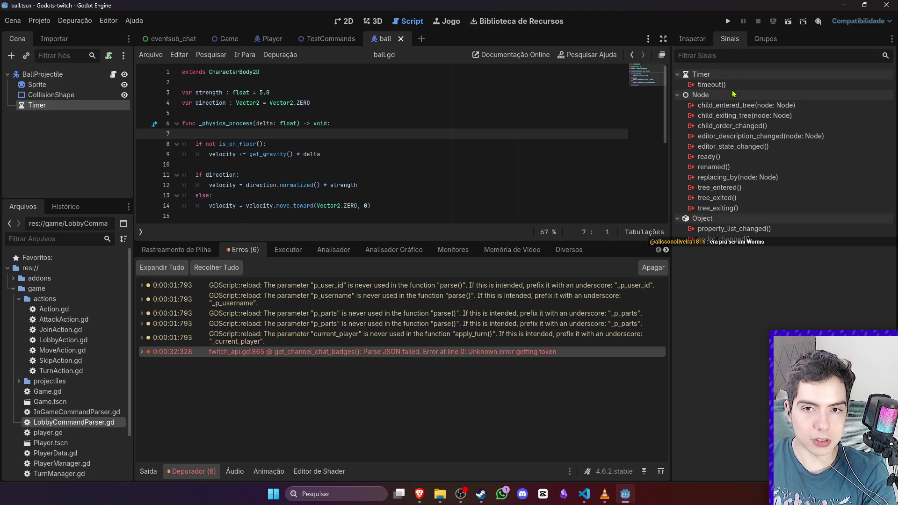
double_click(729, 84)
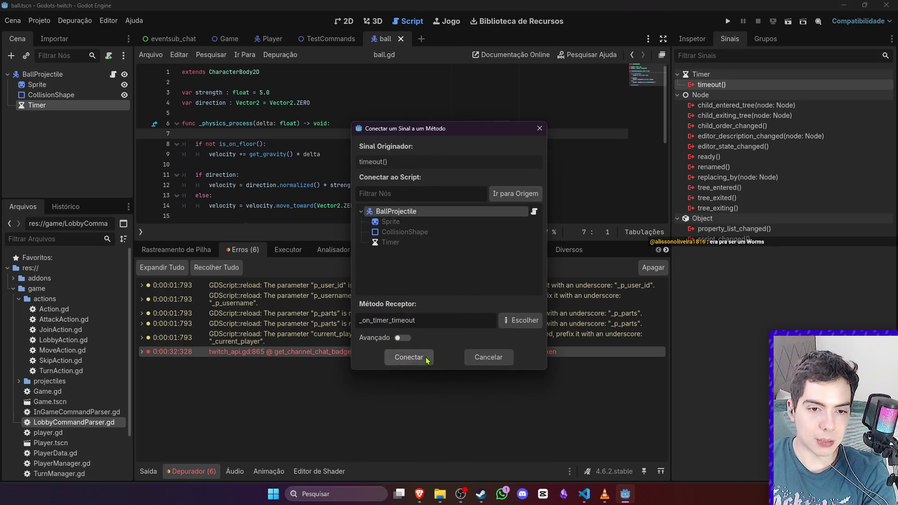
click(421, 357)
drag(310, 216, 195, 217)
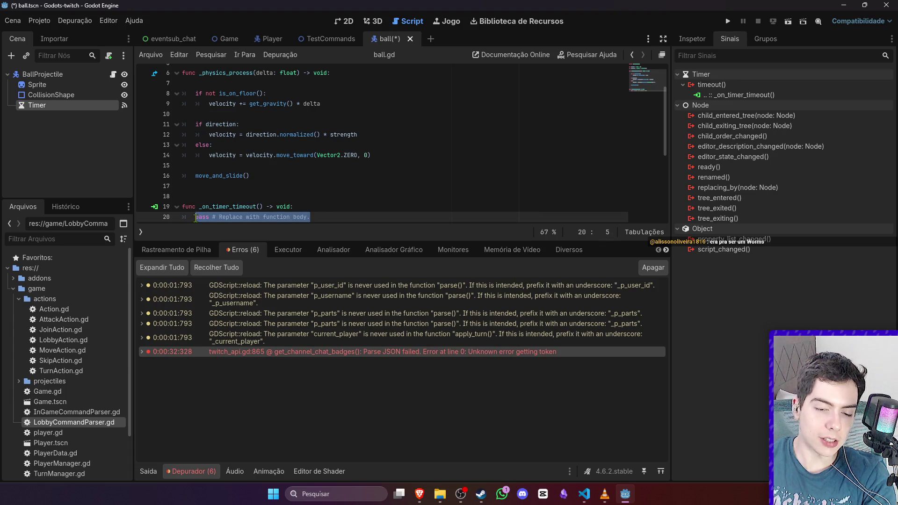
text(qu)
key(Down)
key(Down)
key(Return)
key(ctrl+s)
- Remove the extra blank line before the handler, then run the Game scene to test
click(201, 186)
key(BackSpace)
click(187, 165)
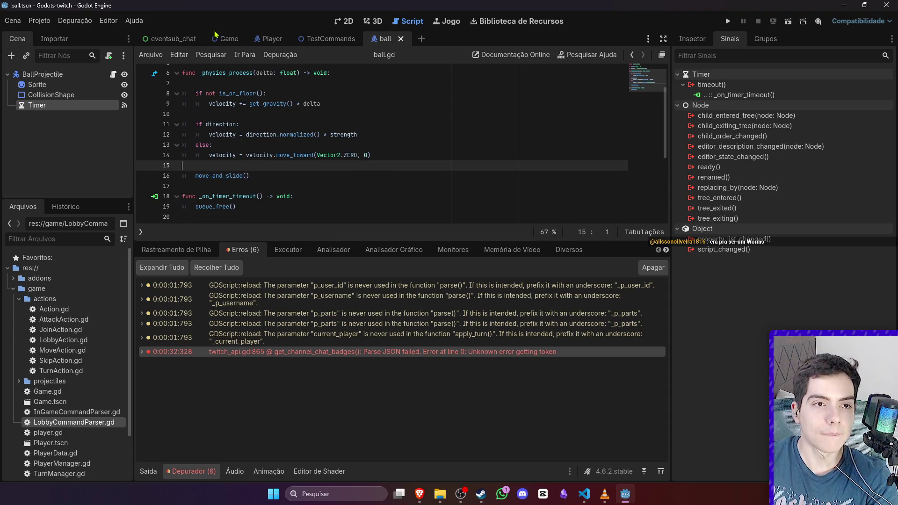
click(216, 39)
click(788, 21)
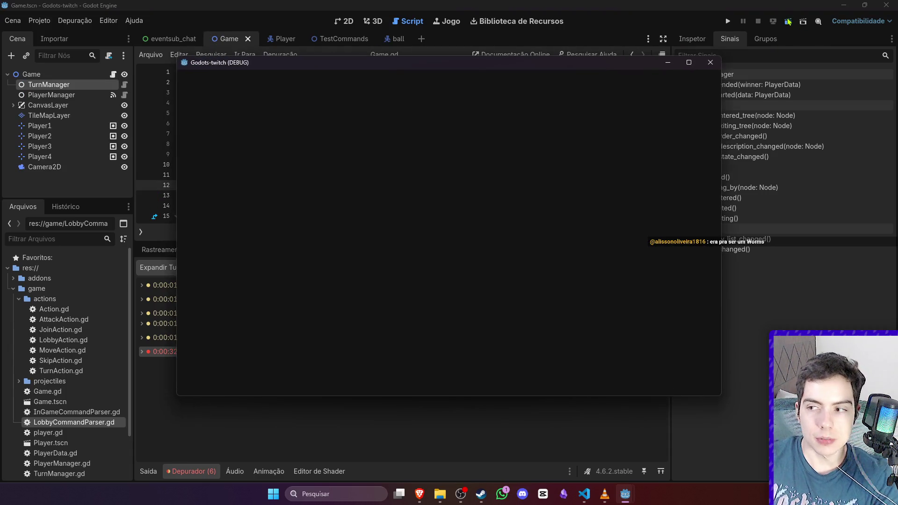